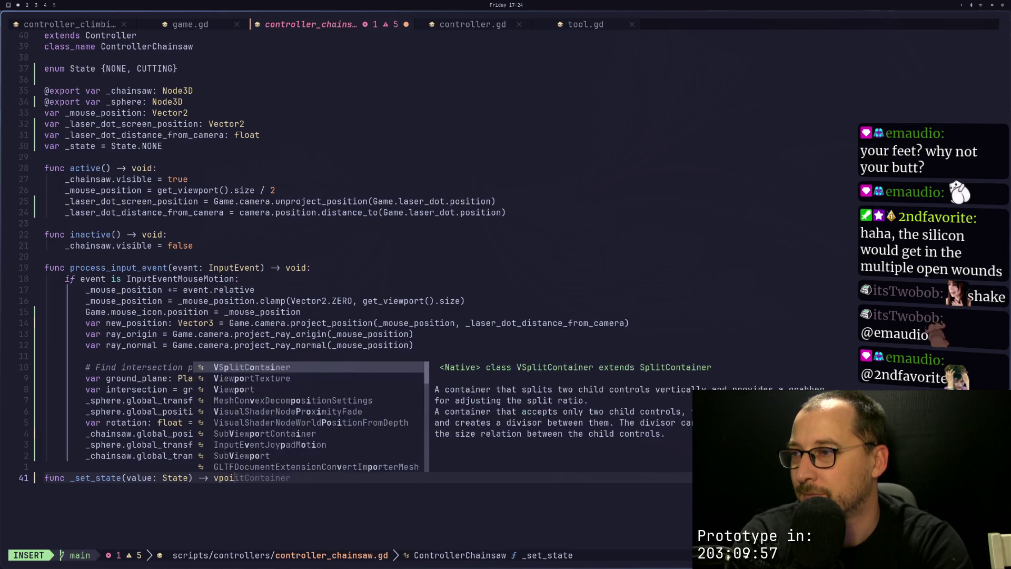
- Give _set_state a void return type and the body '_state = value', then save with :w
key("BackSpace")
key("BackSpace")
key("BackSpace")
type("oid:")
key("Return")
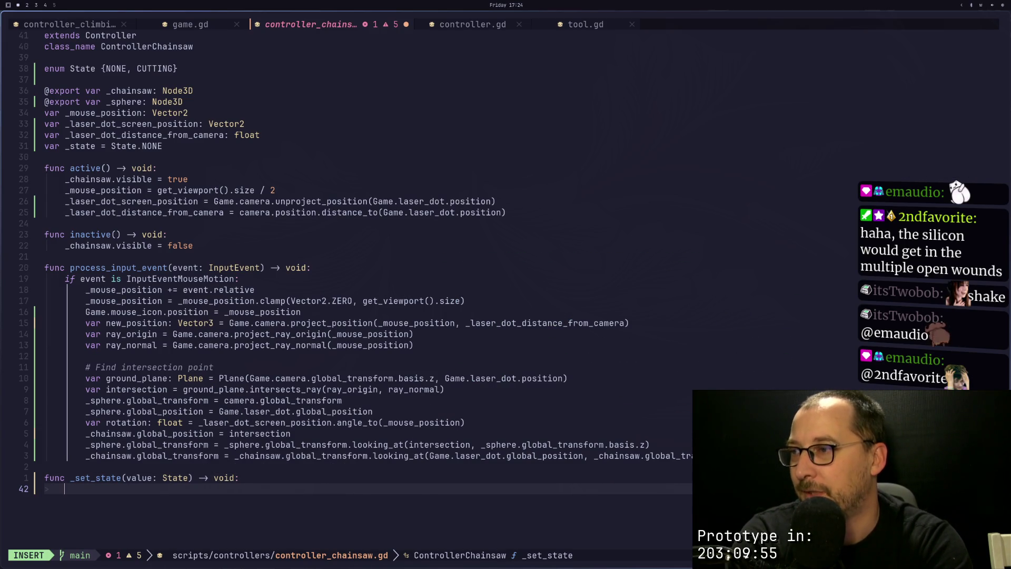
type("value")
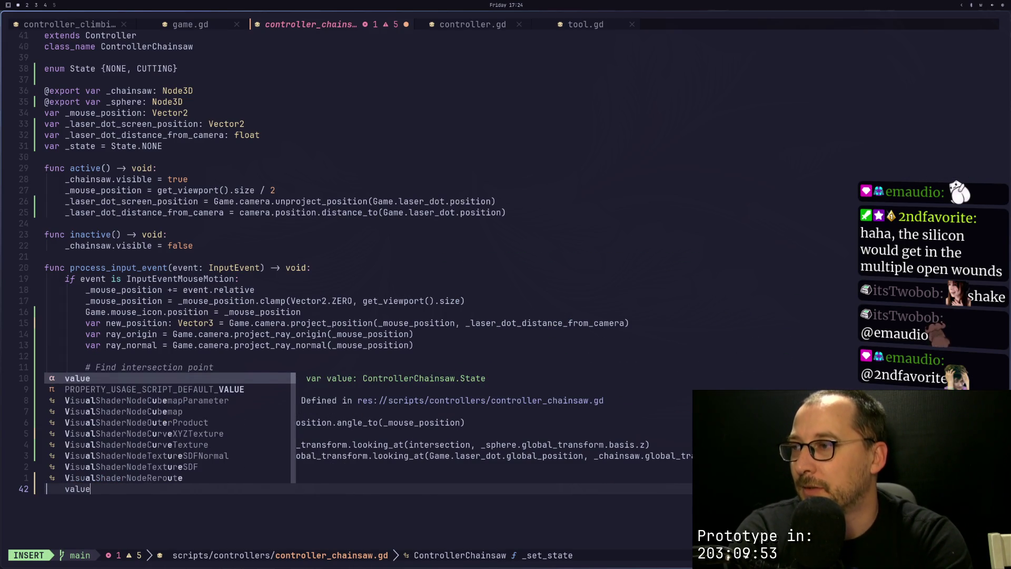
key("BackSpace")
key("BackSpace")
key("BackSpace")
type("_s")
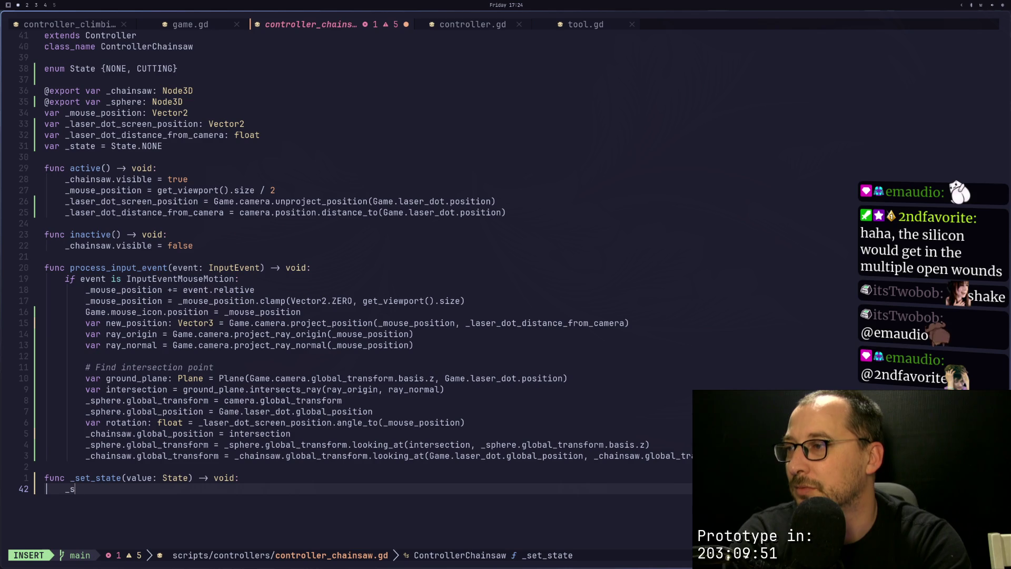
key("BackSpace")
type("_stat")
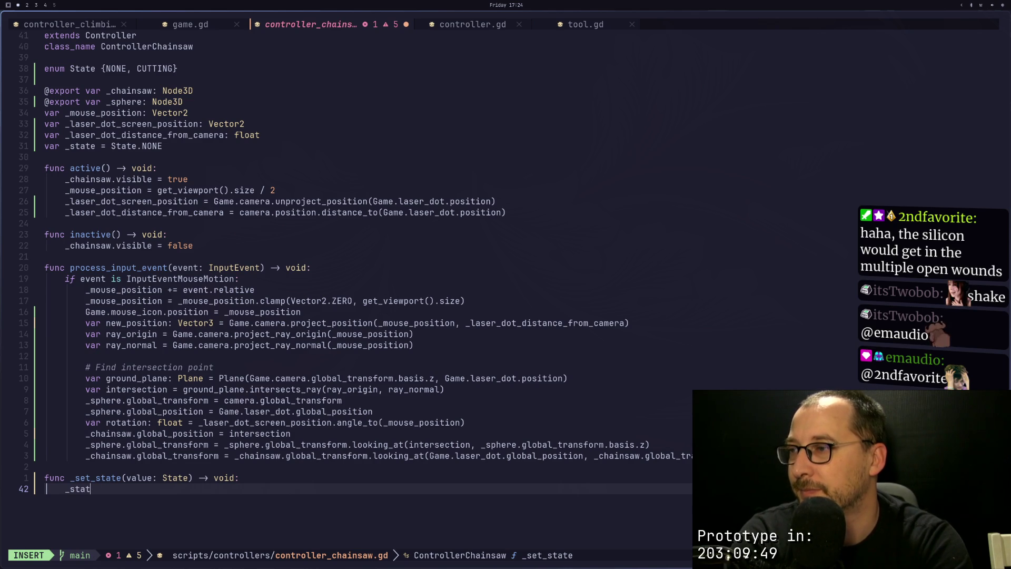
key("BackSpace")
type("e = value")
key("Escape")
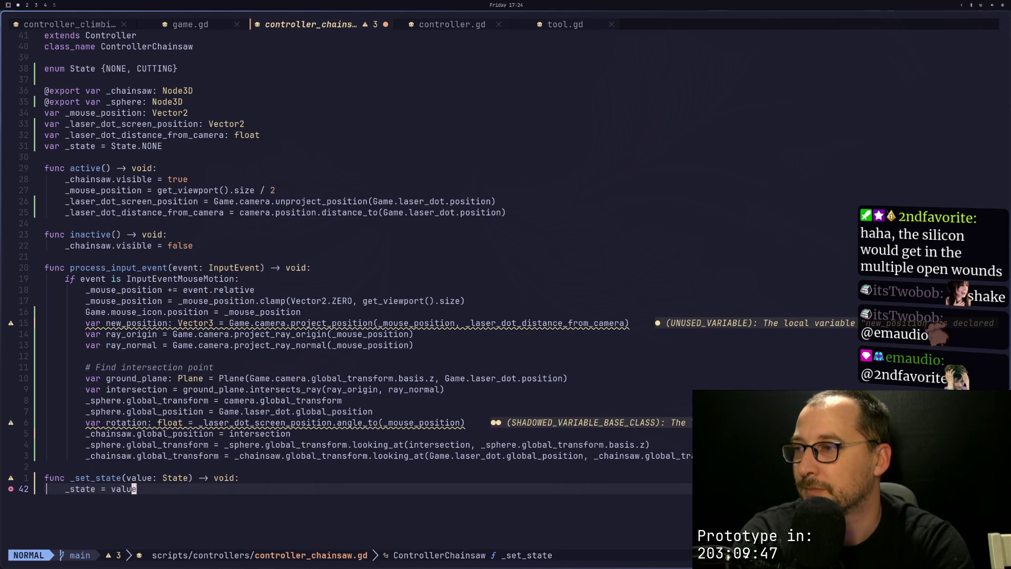
type(":w")
key("Return")
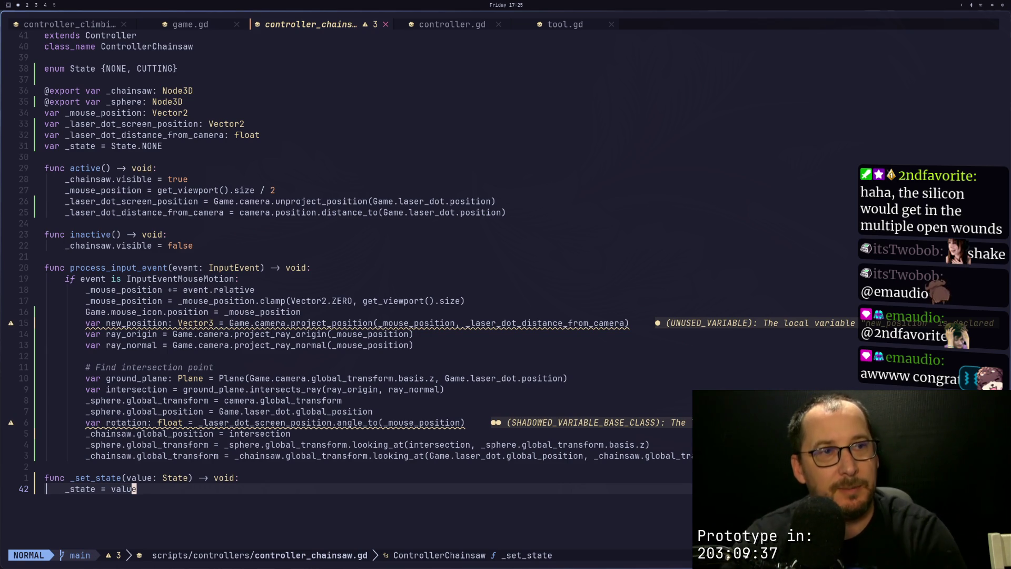
key("super+4")
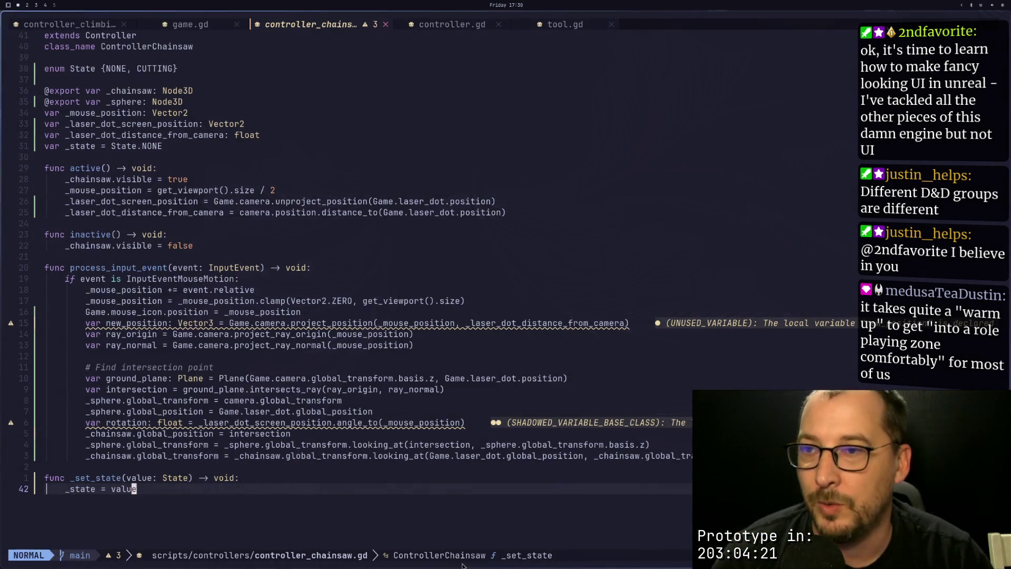
- Bring the Excalidraw window fullscreen and draw a wide rounded rectangle, shifting it down-left
key("alt+Tab")
key("alt+Tab")
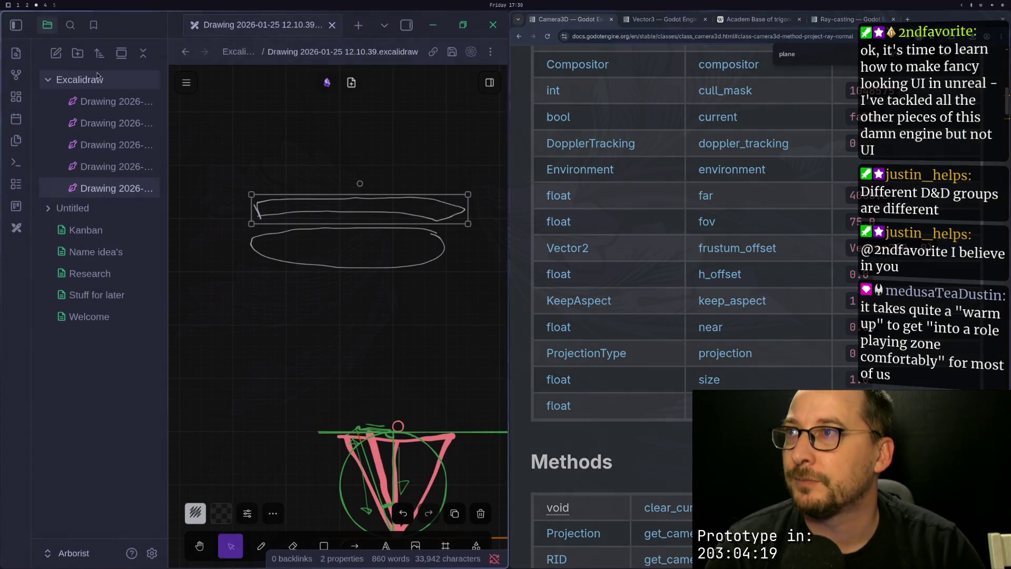
key("super+f")
scroll(616, 183, "down", 10)
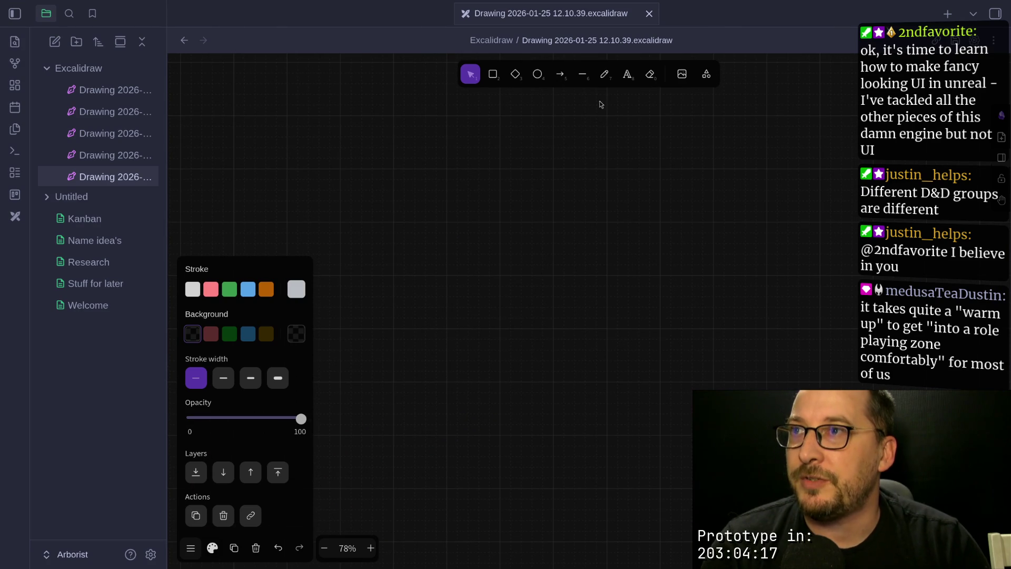
left_click(494, 74)
left_click_drag(402, 275, 894, 340)
left_click_drag(643, 302, 624, 327)
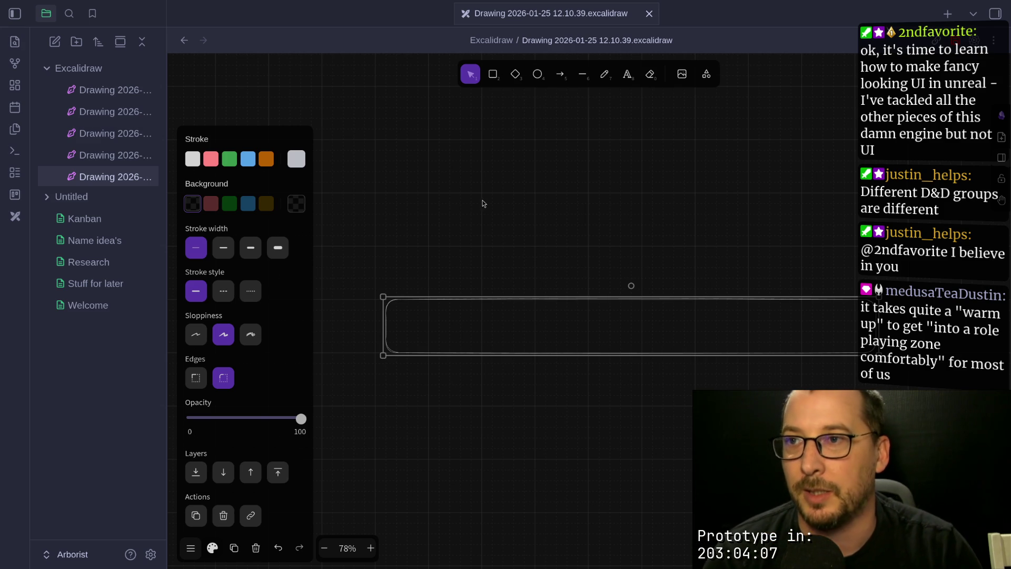
- Draw a tall rectangle standing above the wide rectangle
scroll(495, 174, "right", 3)
scroll(495, 174, "up", 1)
key("r")
scroll(556, 141, "up", 3)
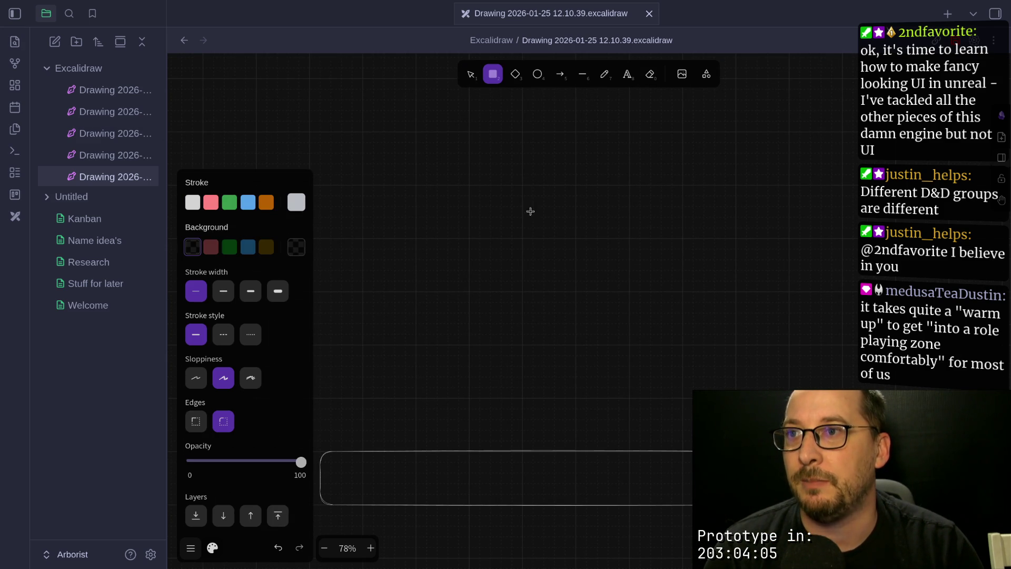
mouse_move(533, 154)
left_mouse_down()
mouse_move(574, 376)
mouse_move(627, 453)
mouse_move(616, 452)
mouse_move(611, 431)
left_mouse_up()
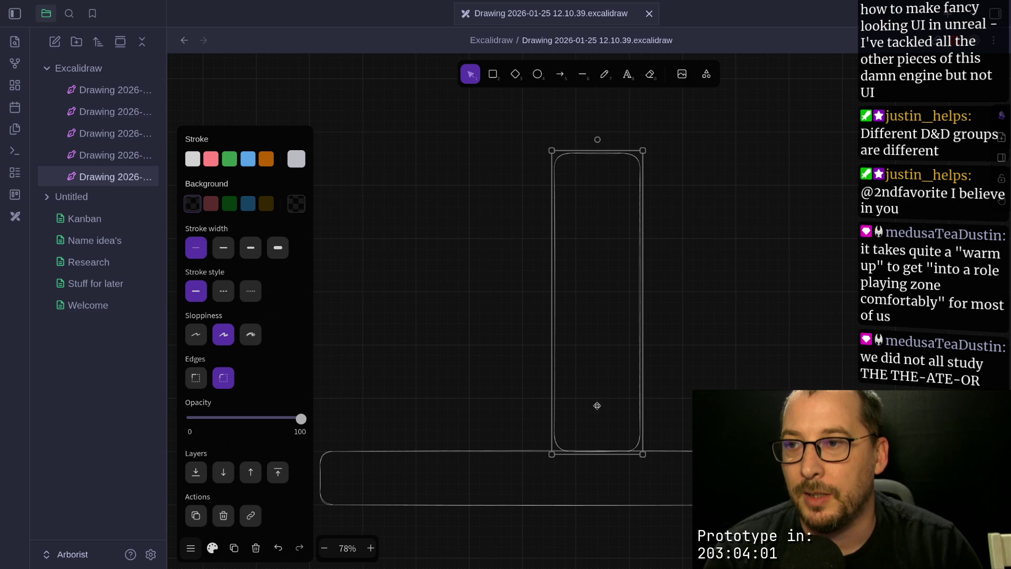
- Sketch a short freehand stroke at the tall rectangle's bottom, then zoom out to 76%
left_click(605, 74)
scroll(602, 371, "down", 2)
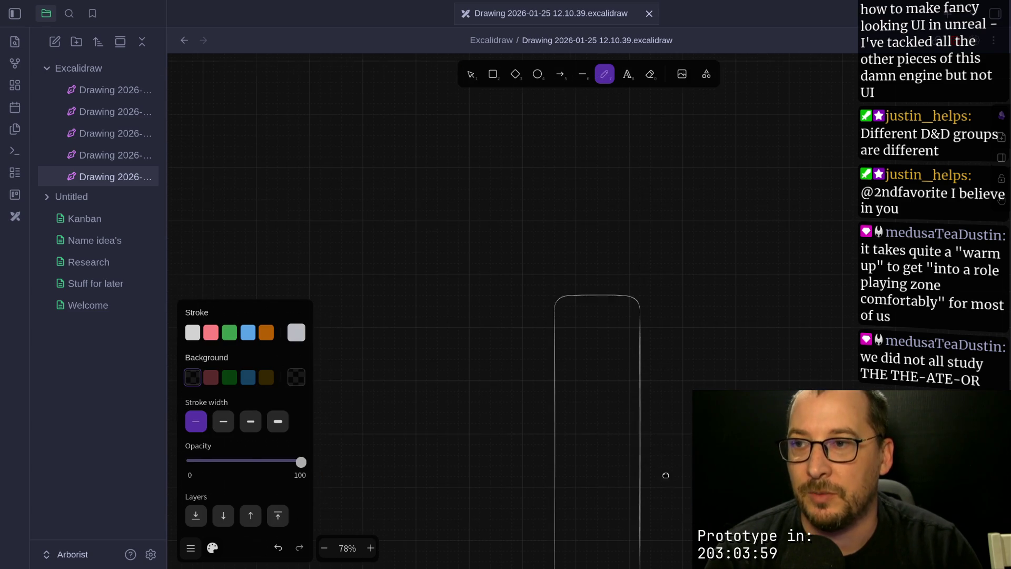
scroll(529, 353, "up", 7)
scroll(681, 470, "down", 5)
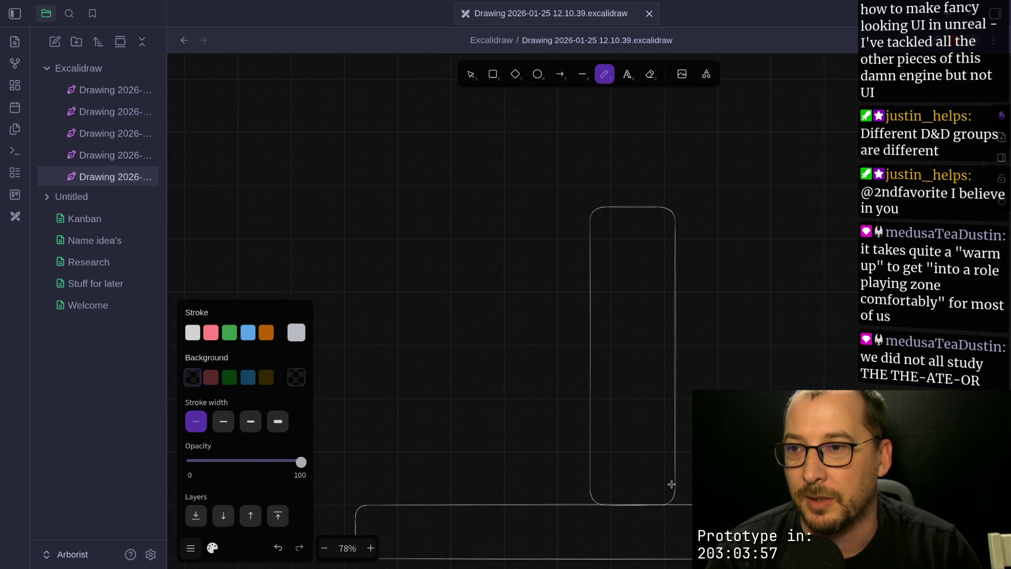
scroll(665, 474, "up", 5)
scroll(636, 406, "up", 2)
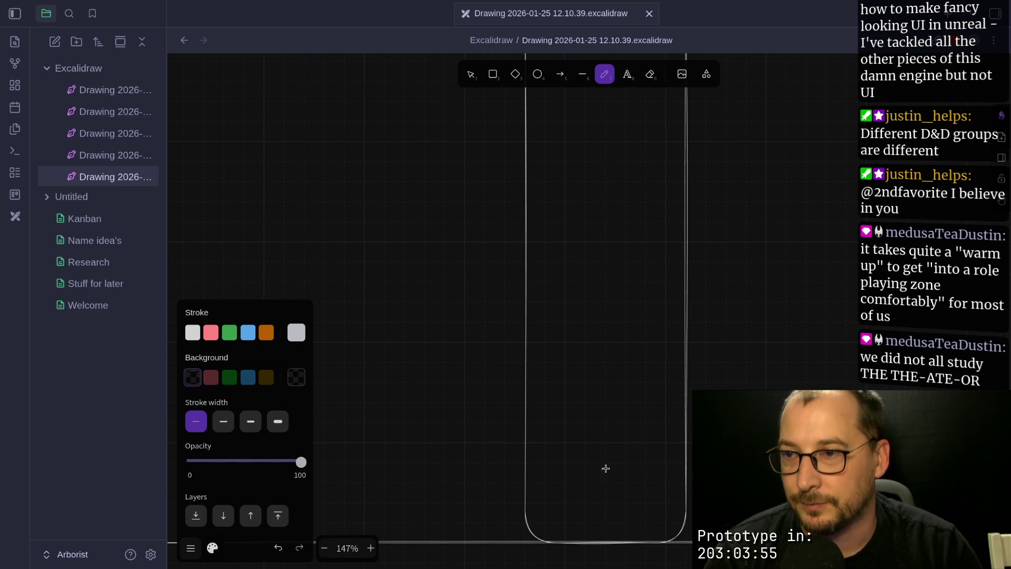
mouse_move(609, 527)
left_mouse_down()
mouse_move(609, 567)
mouse_move(627, 538)
left_mouse_up()
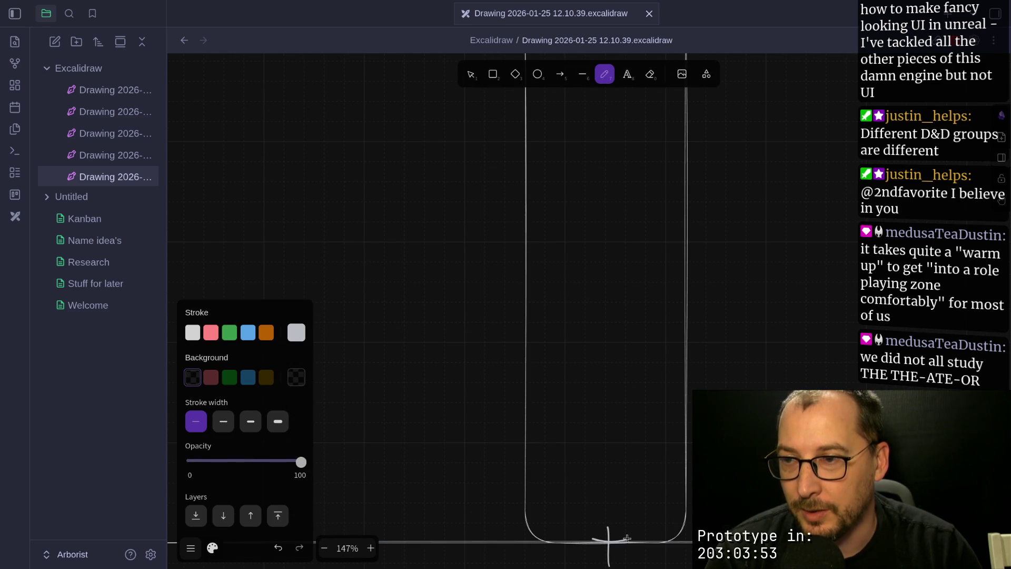
scroll(654, 437, "down", 4)
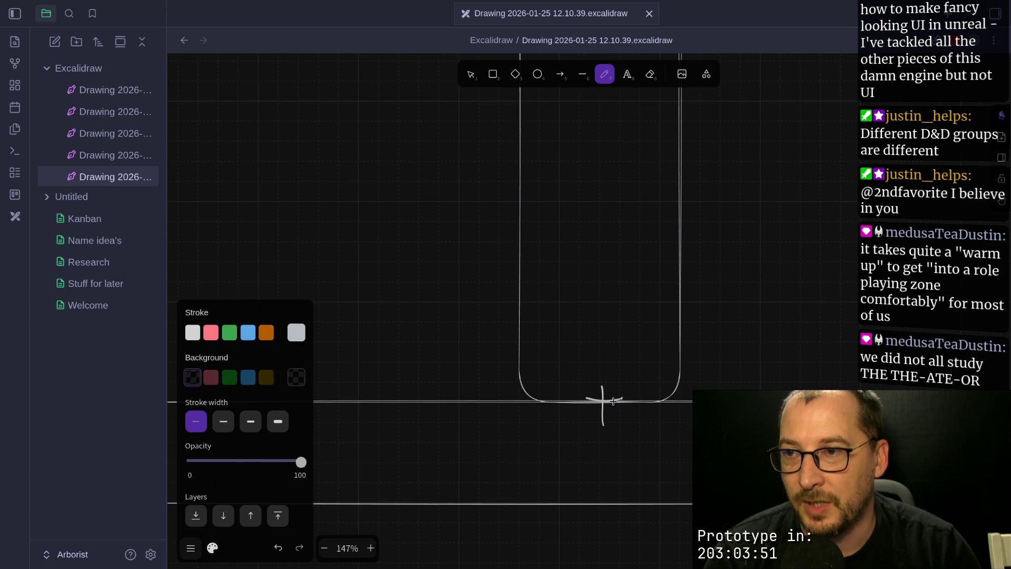
scroll(624, 292, "down", 5)
scroll(624, 292, "down", 2)
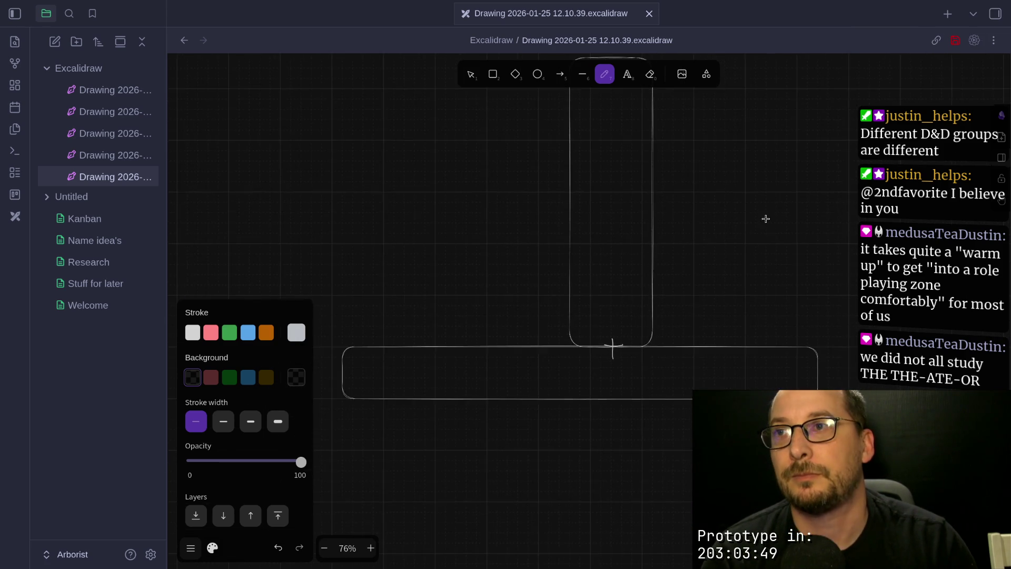
scroll(748, 316, "up", 4)
- Select the freehand strokes, then the tall rounded rectangle, and switch to the Godot workspace with super+2
left_click(472, 75)
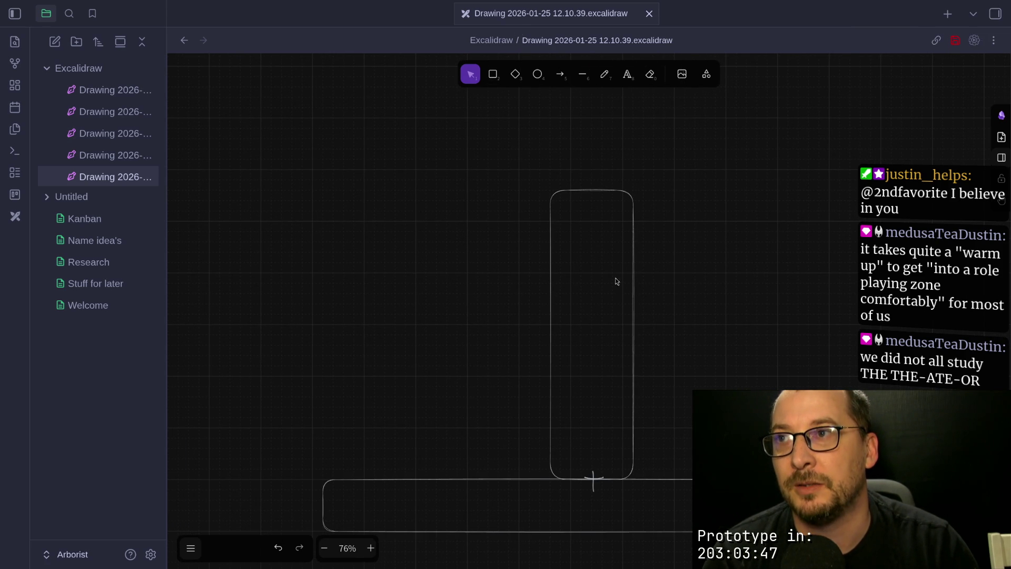
left_click_drag(616, 469, 584, 512)
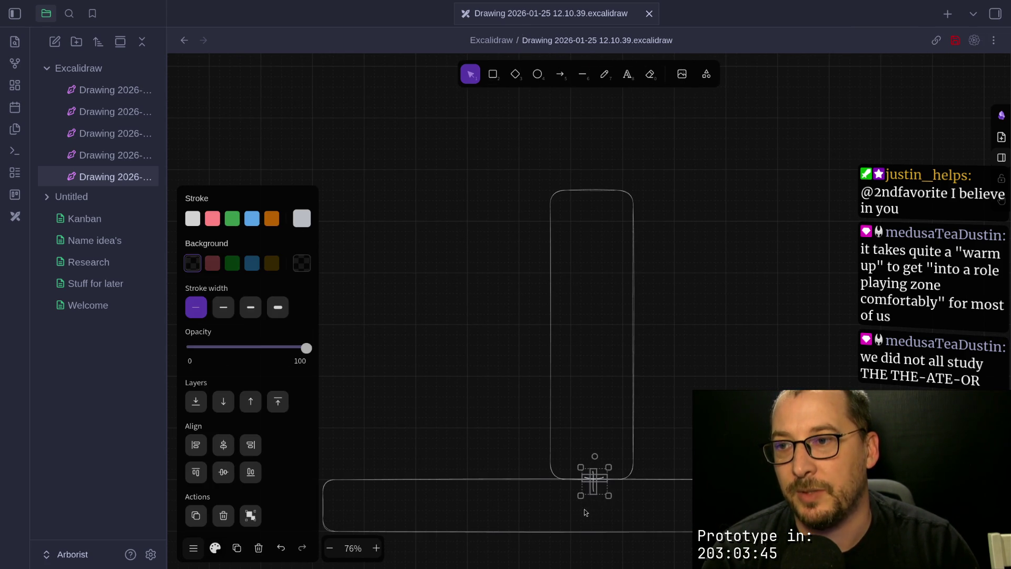
left_click(583, 508)
left_click(591, 191)
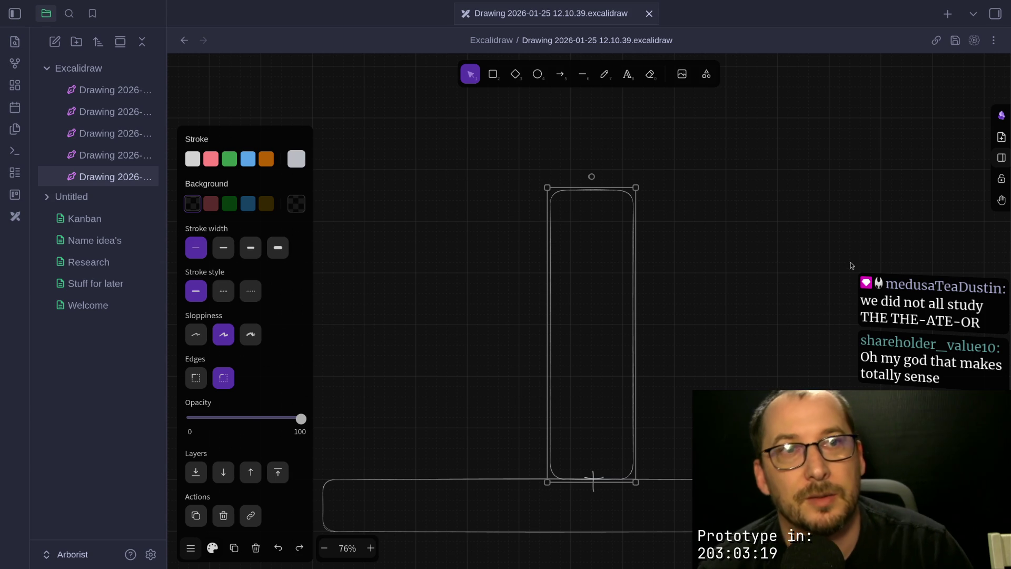
left_click(586, 235)
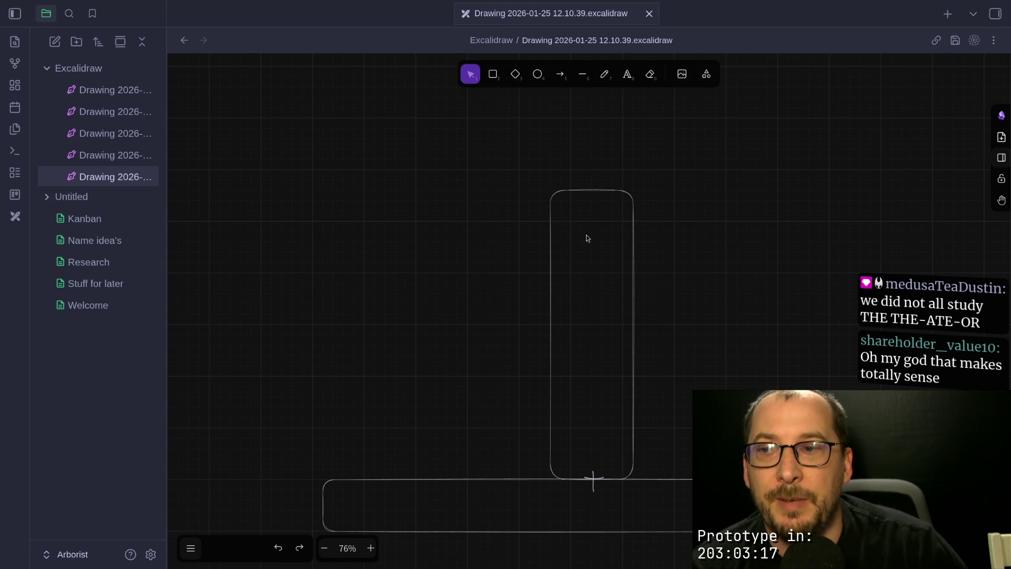
left_click(601, 190)
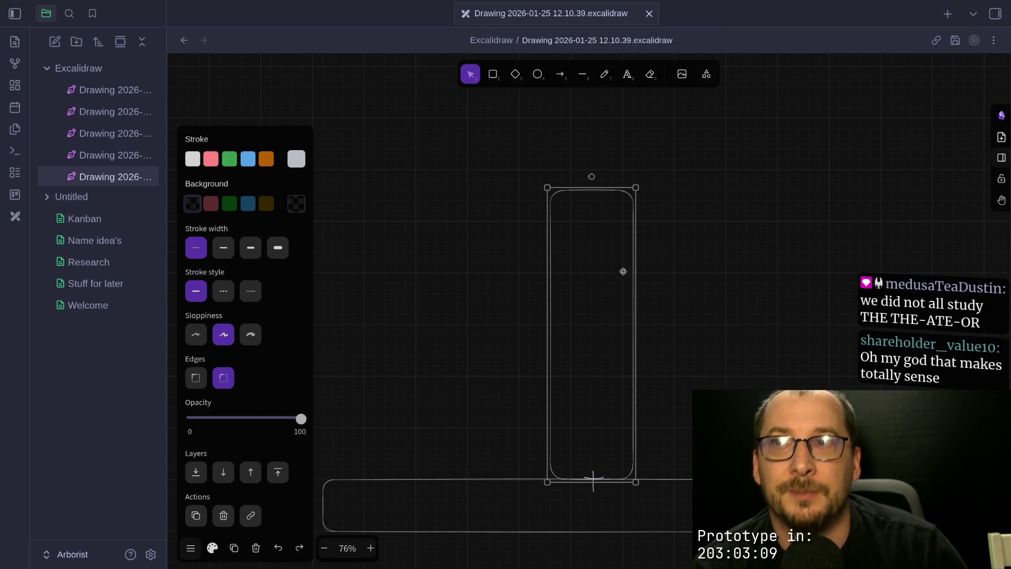
key("super+2")
- Step through the slice_me, test_world_node_3d and test_procgen scene tabs to test_branch, and open test_branch.gd
key("super+1")
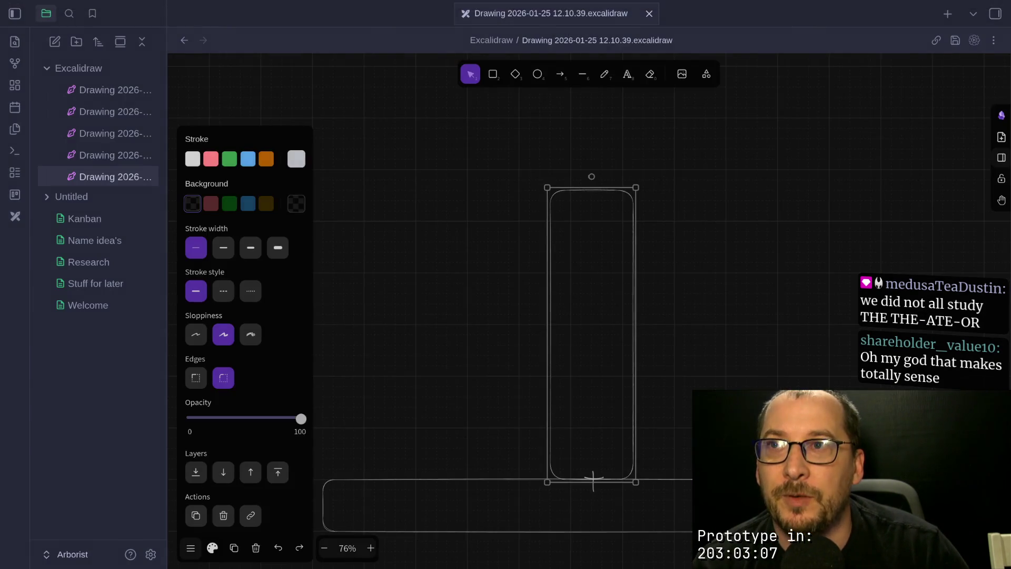
key("super+2")
left_click(563, 37)
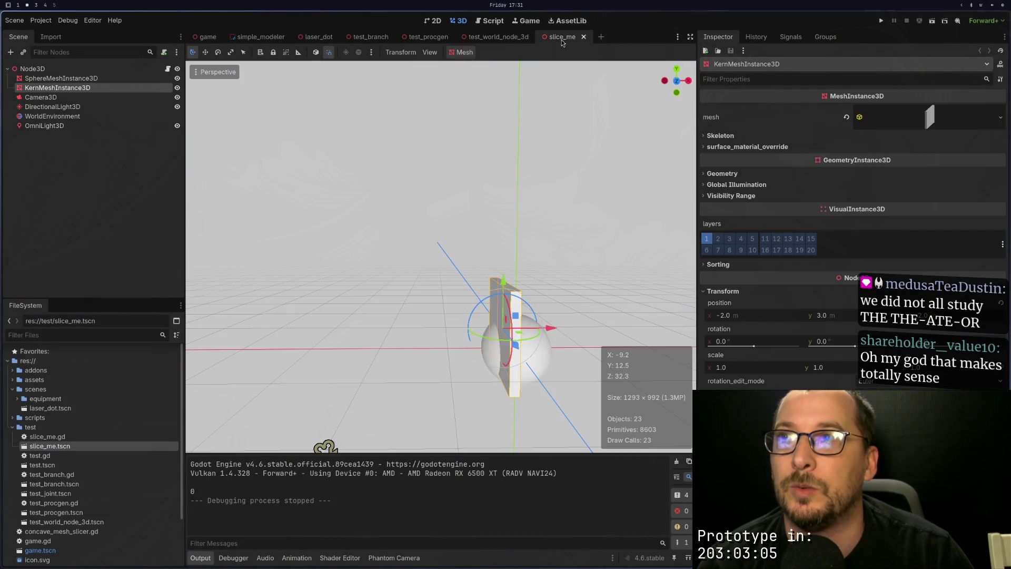
left_click(497, 37)
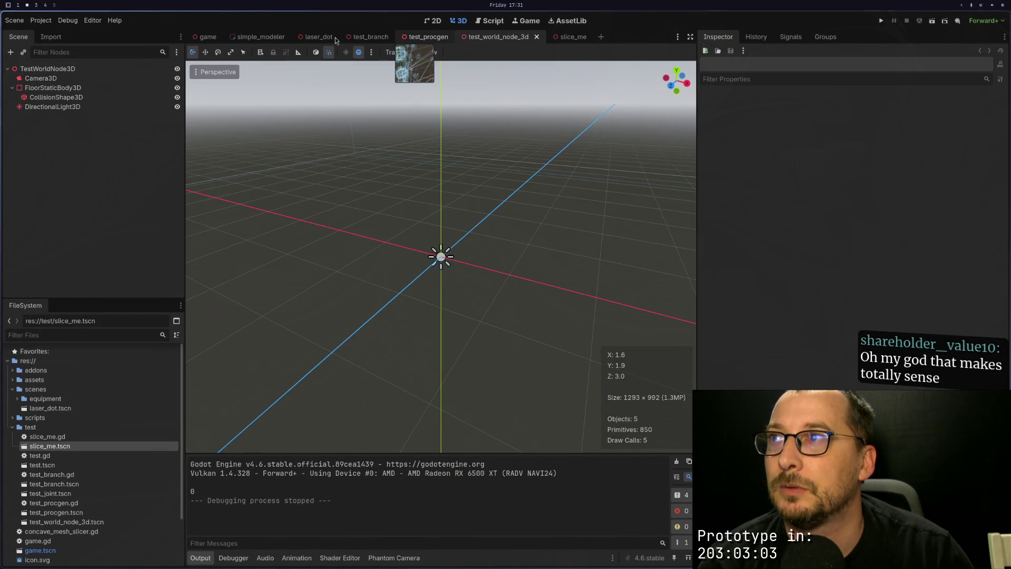
left_click(415, 38)
left_click(368, 36)
scroll(463, 240, "down", 10)
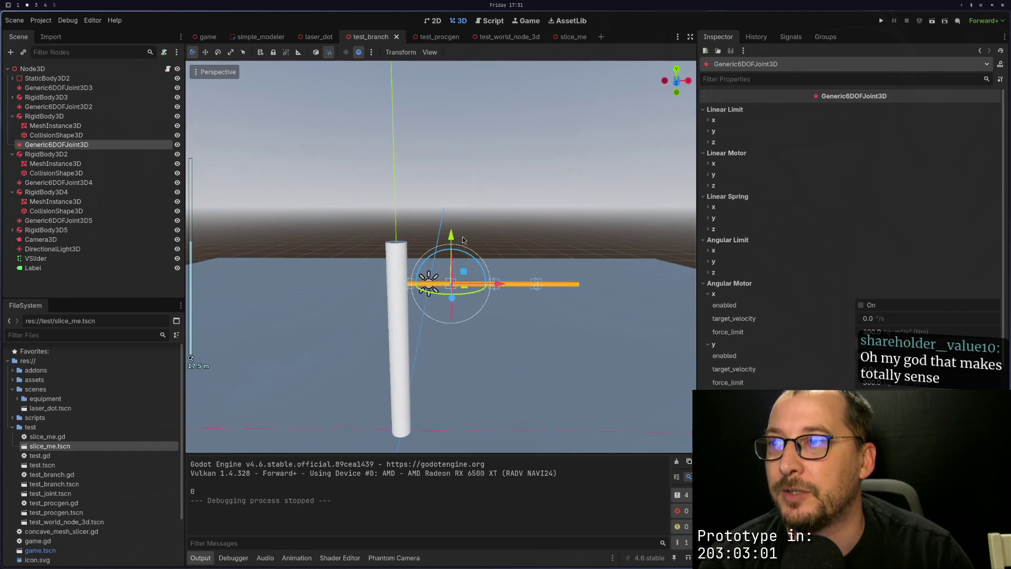
left_click(167, 70)
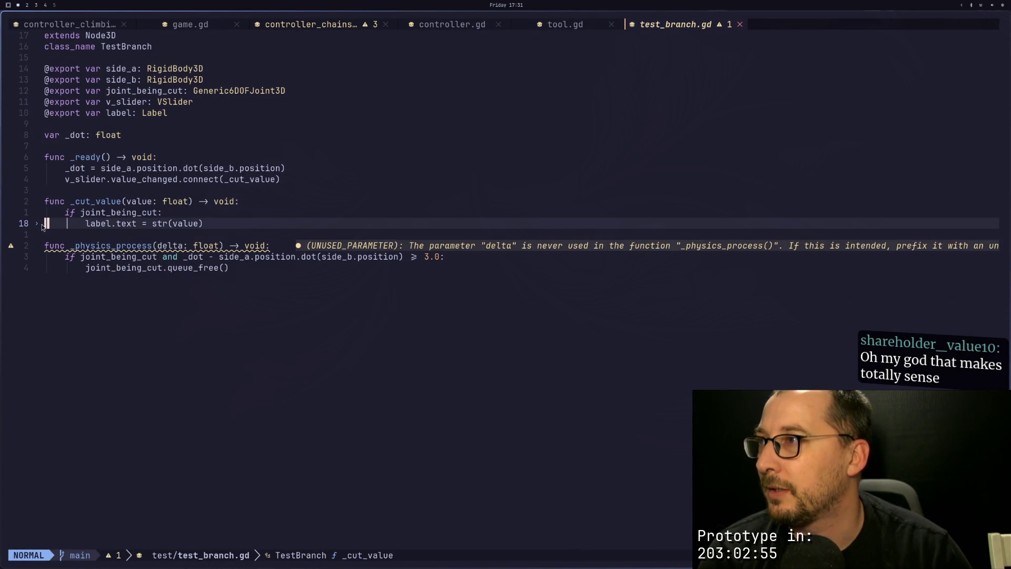
- Paste six joint angular-limit lines below line 18 and add an early return in _physics_process
key("p")
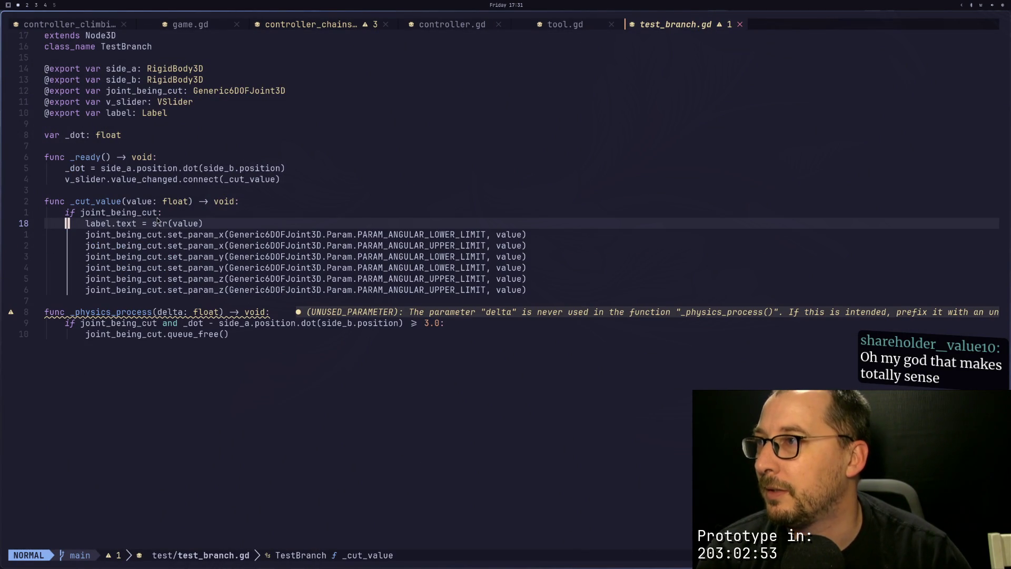
key("j")
key("j")
key("j")
key("j")
key("j")
key("j")
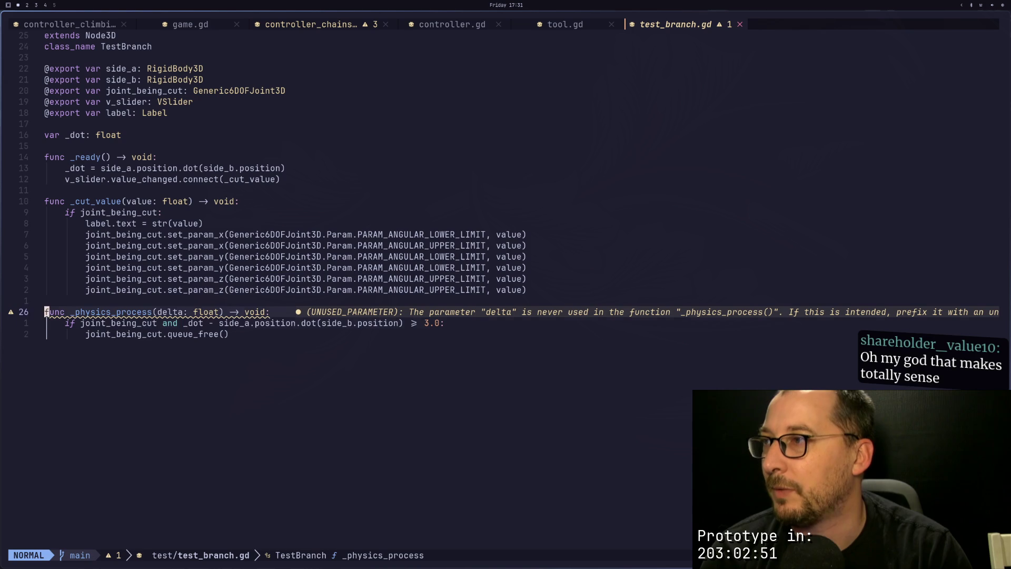
type("oreturn")
key("Escape")
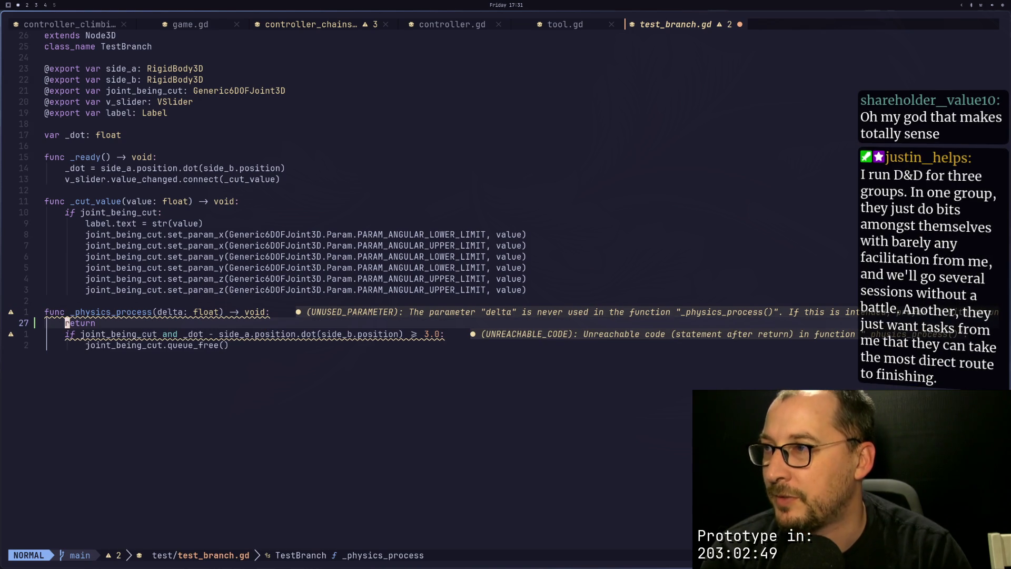
- Start a save command, dismiss the key-mapping hints, and switch to the Godot workspace
key("colon")
key("Escape")
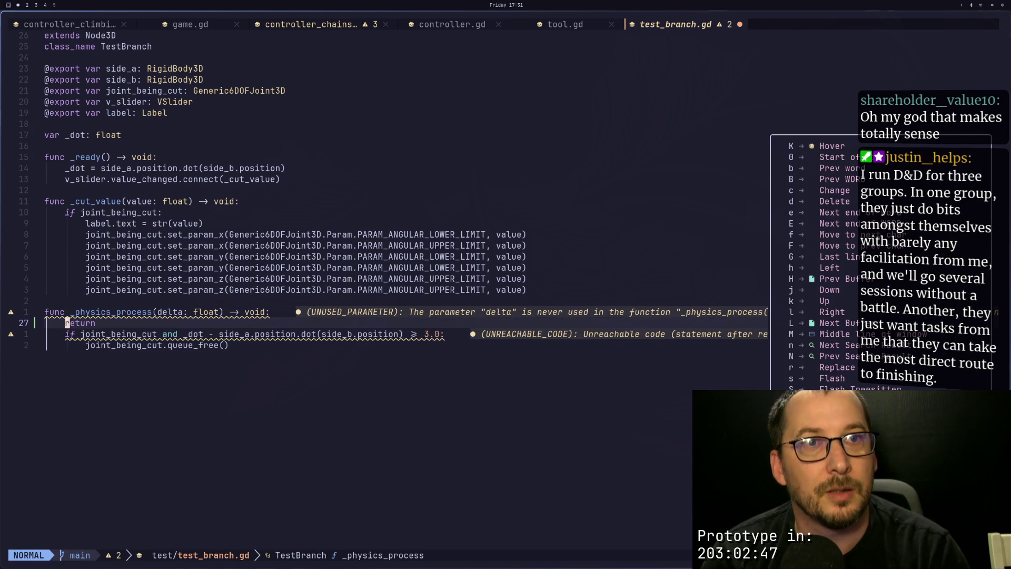
key("Escape")
key("super+2")
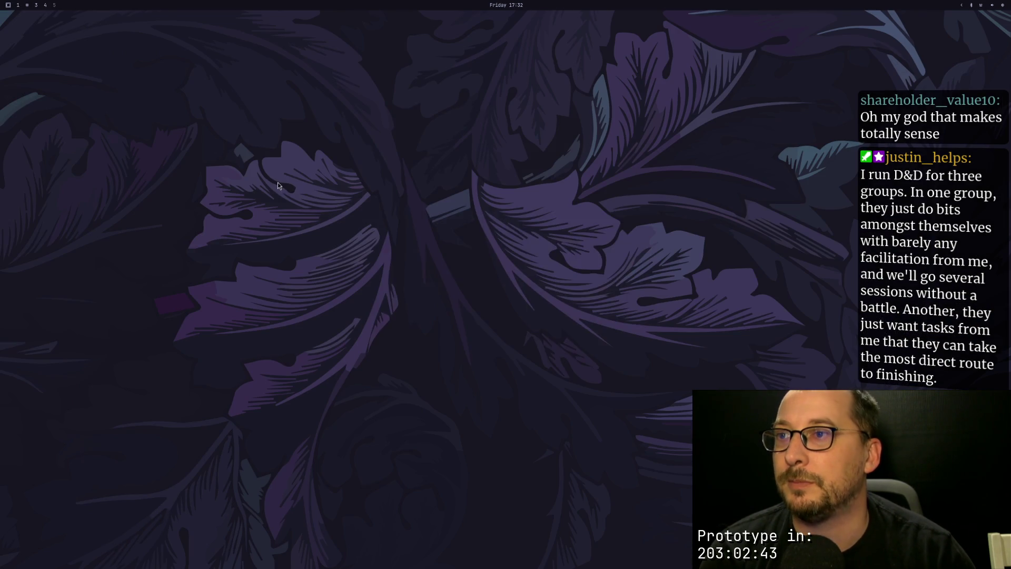
- Relaunch Godot from the app launcher by searching 'god', then open the Arborist project
key("super+d")
type("g0d")
key("BackSpace")
key("BackSpace")
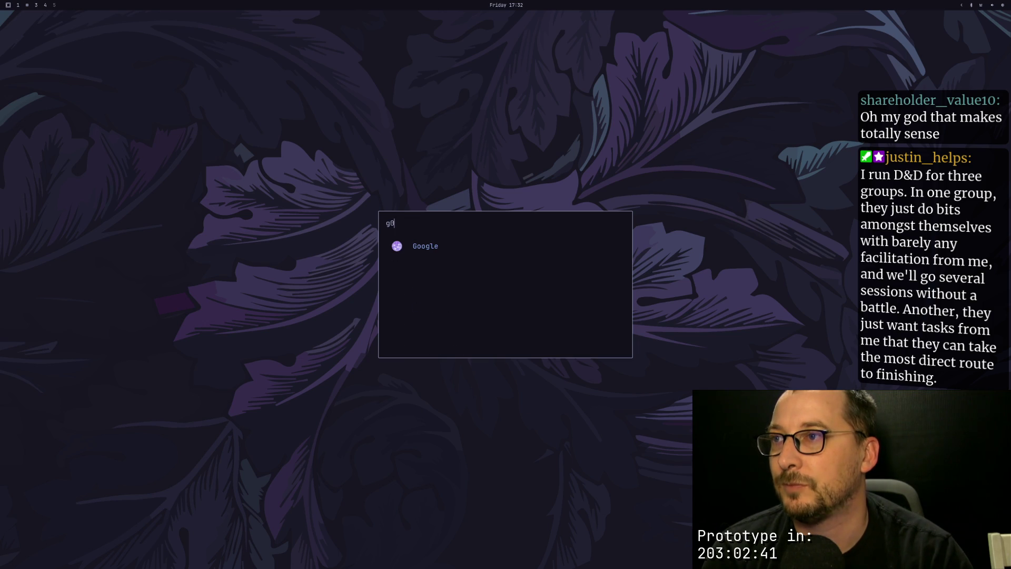
type("od")
key("Return")
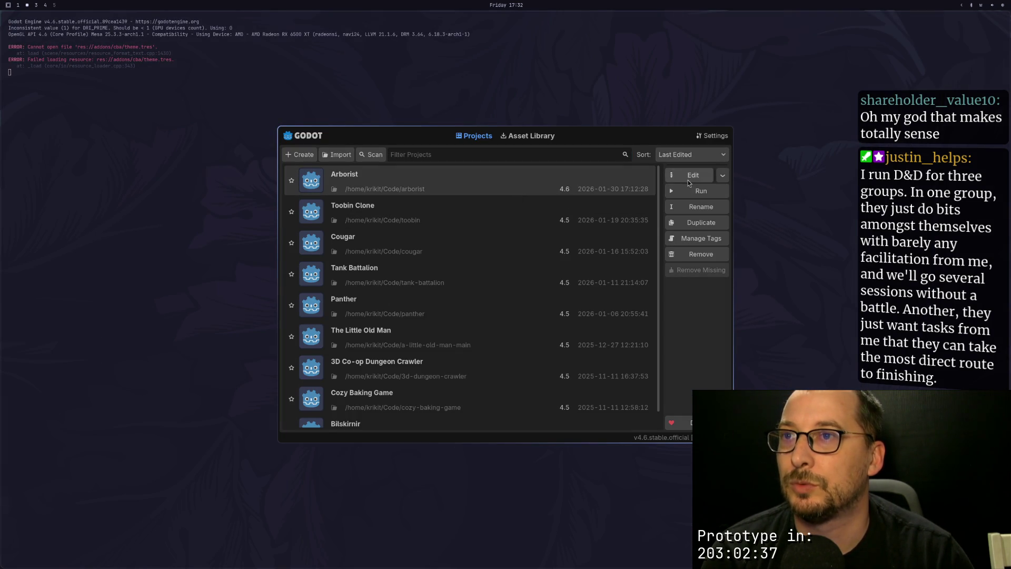
left_click(688, 179)
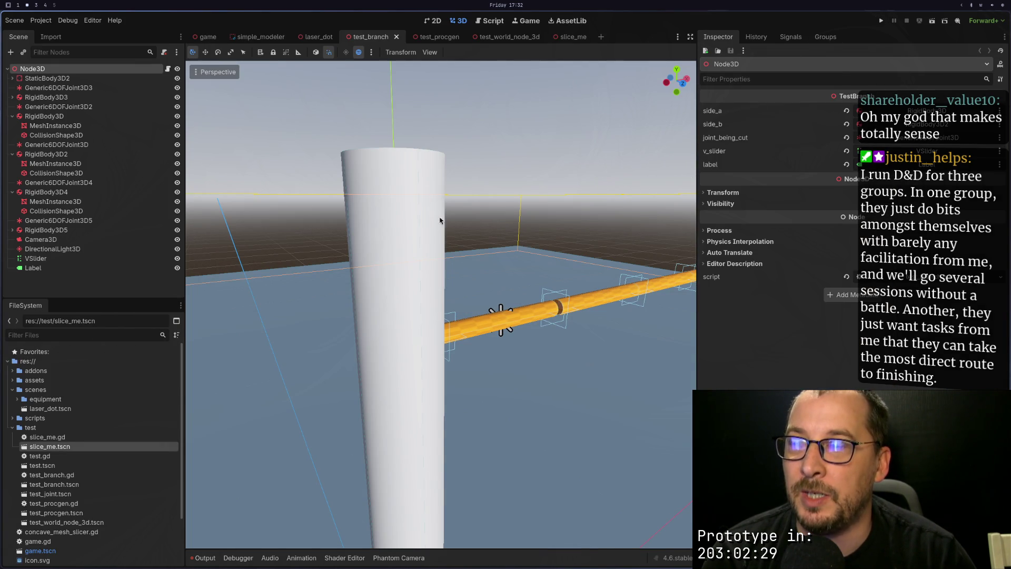
- Frame the selected node, run with F5 and stop it, then run the test_branch scene with F6
key("f")
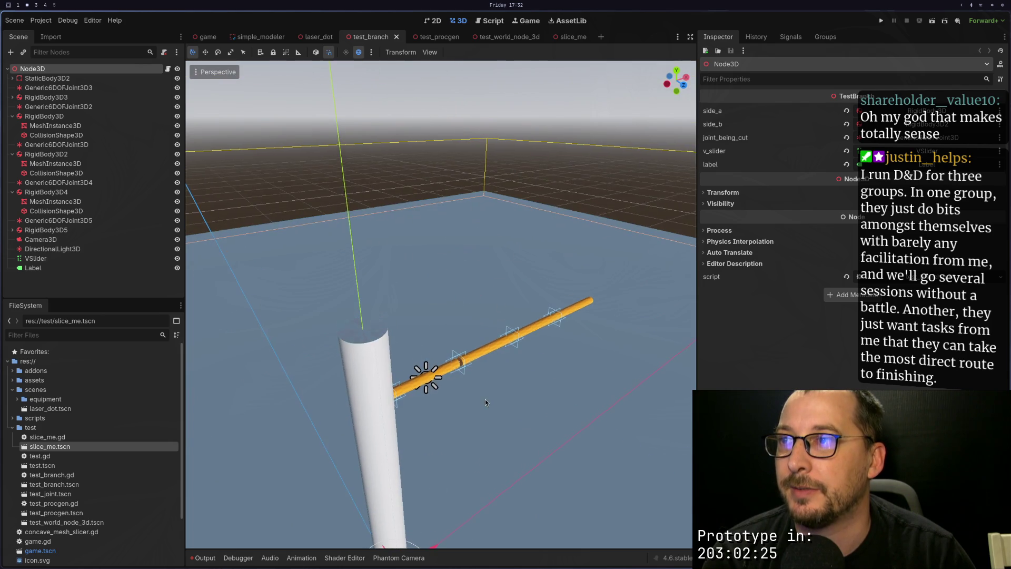
key("F5")
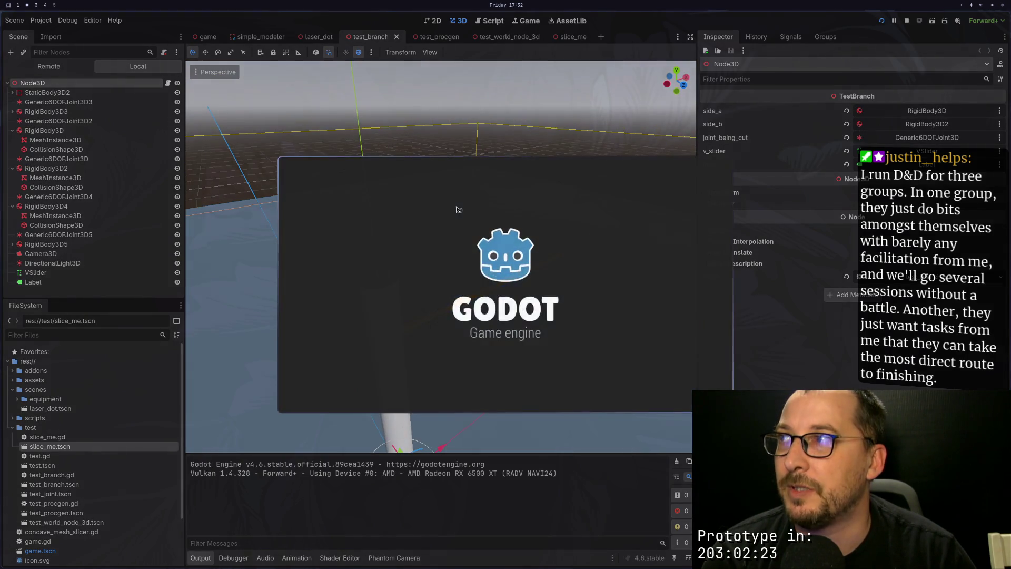
key("Escape")
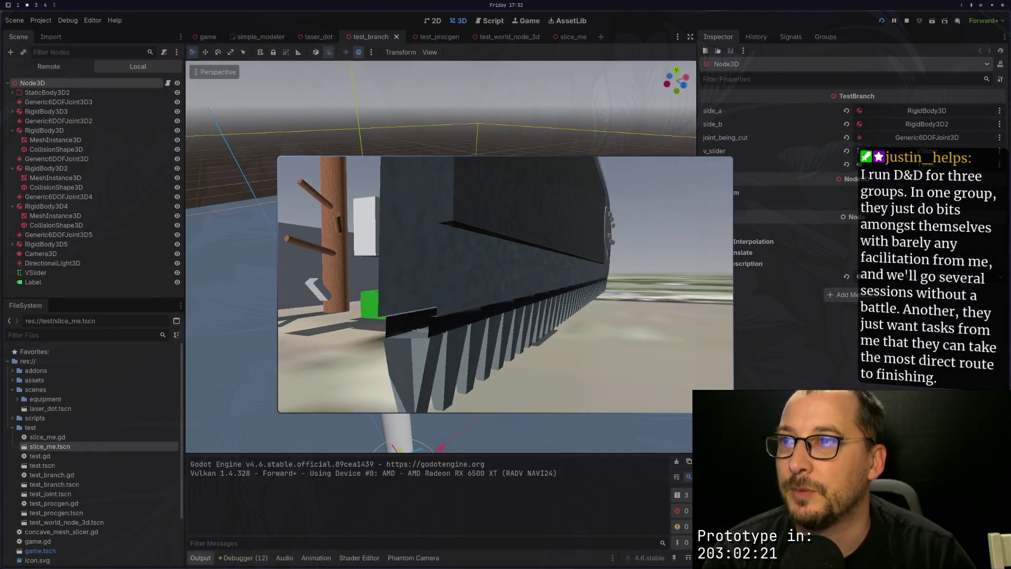
key("F6")
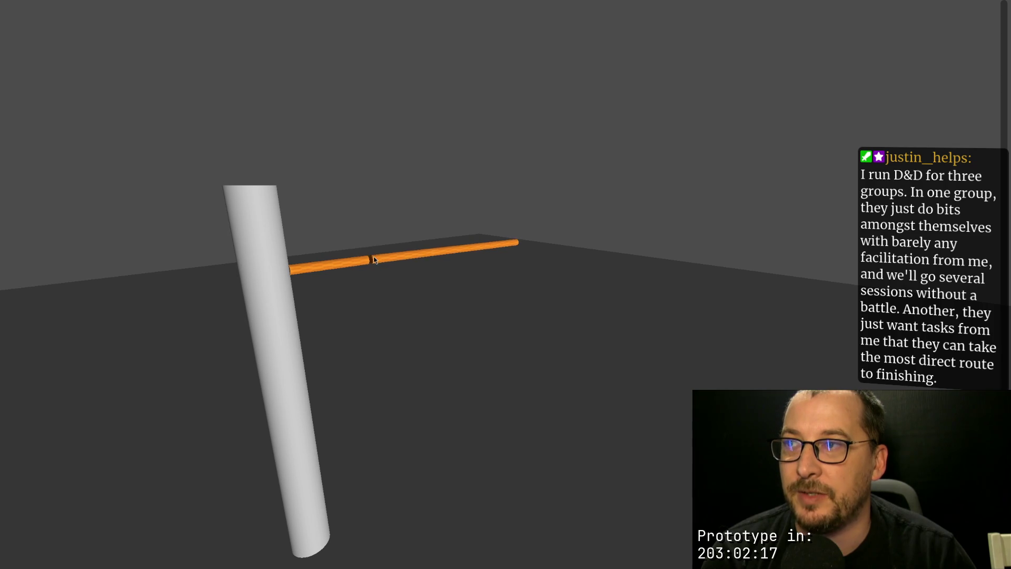
- Cut the orange stick in the running game, then close the game with Escape
left_click(371, 259)
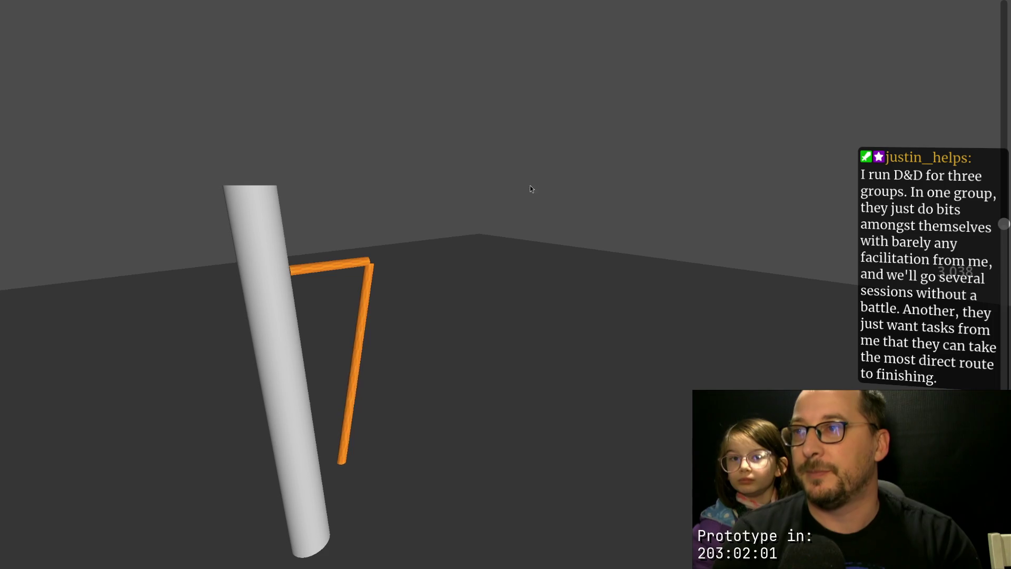
key("Escape")
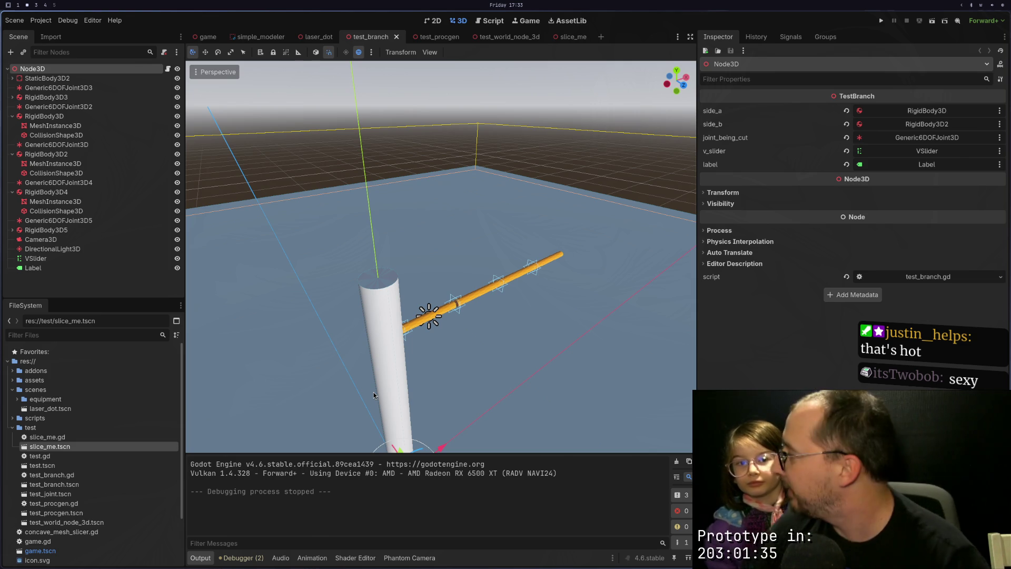
- Switch to workspace 4, then return to workspace 2 showing the Godot editor
key("super+4")
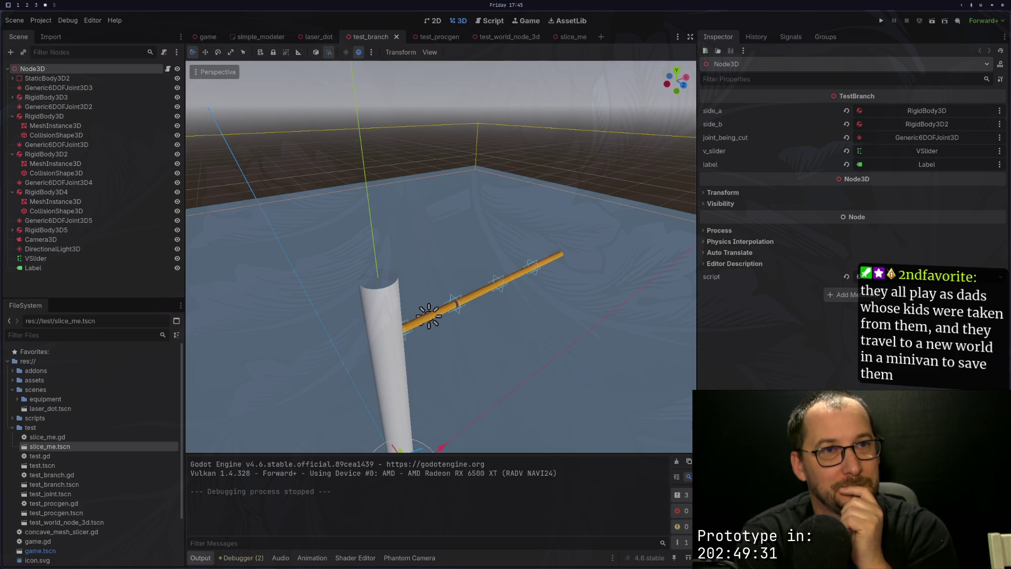
key("super+2")
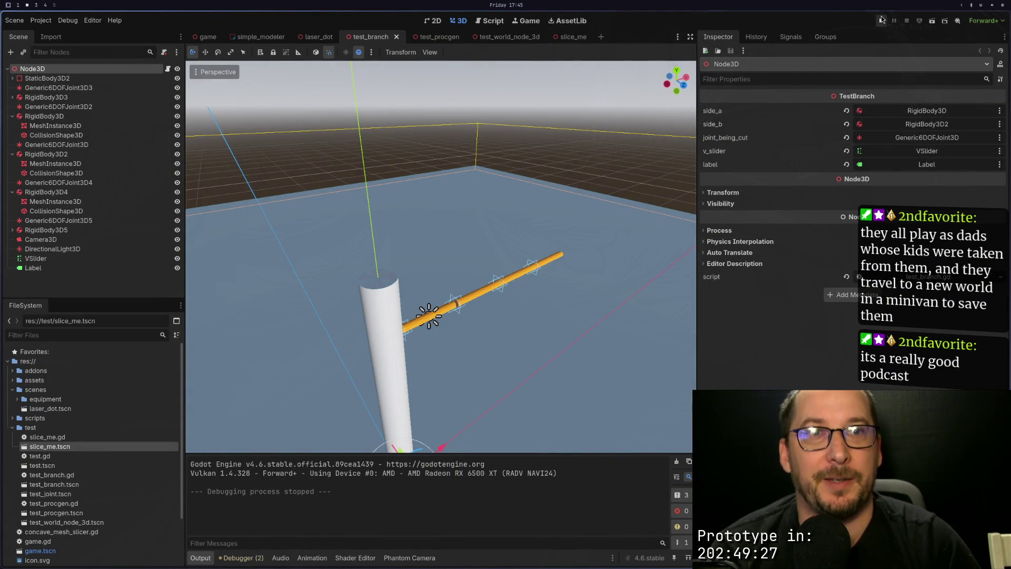
- Run the project, walk to the tree with W, and press B to enter the cherry picker bucket
left_click(883, 20)
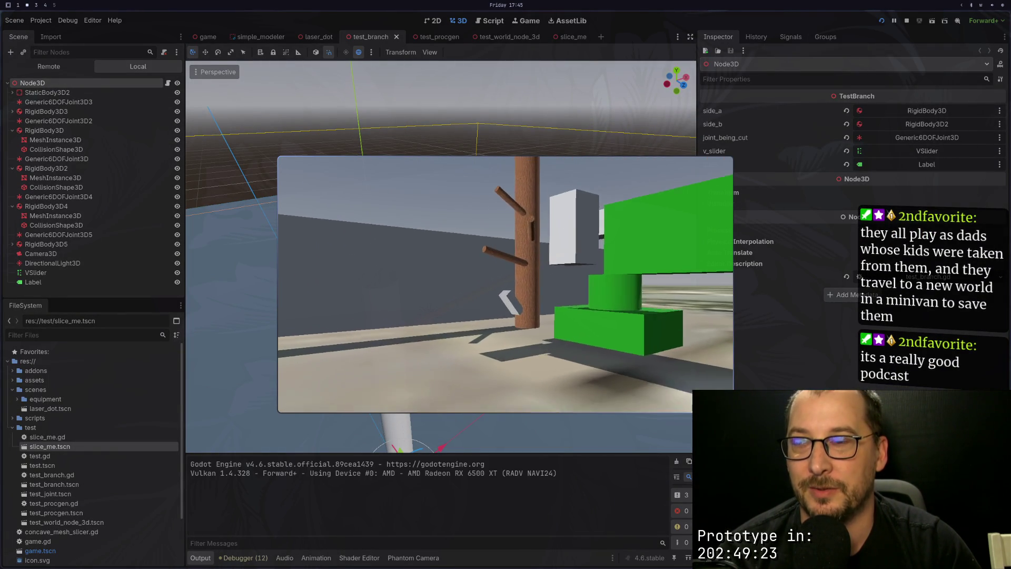
key("w")
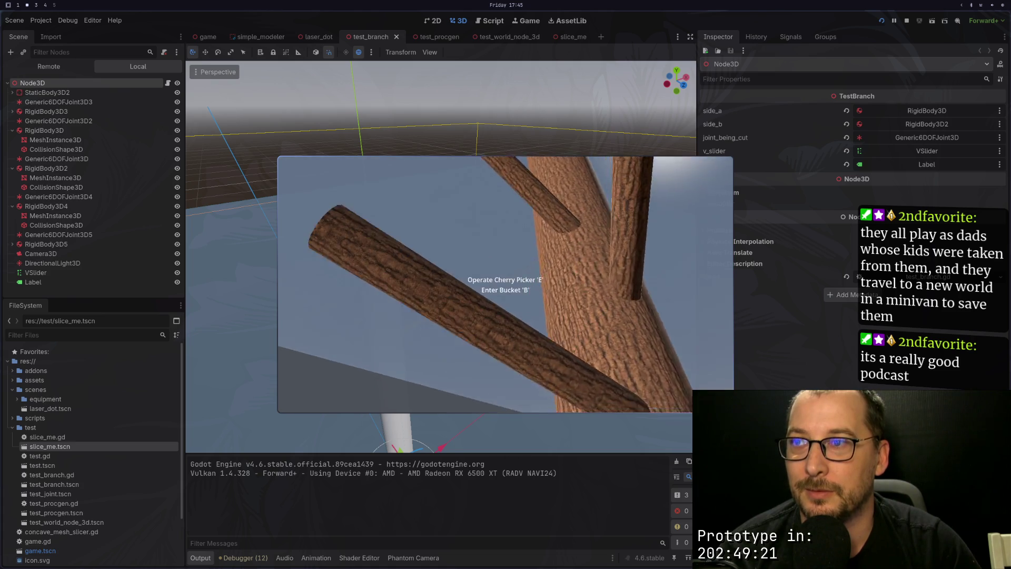
key("b")
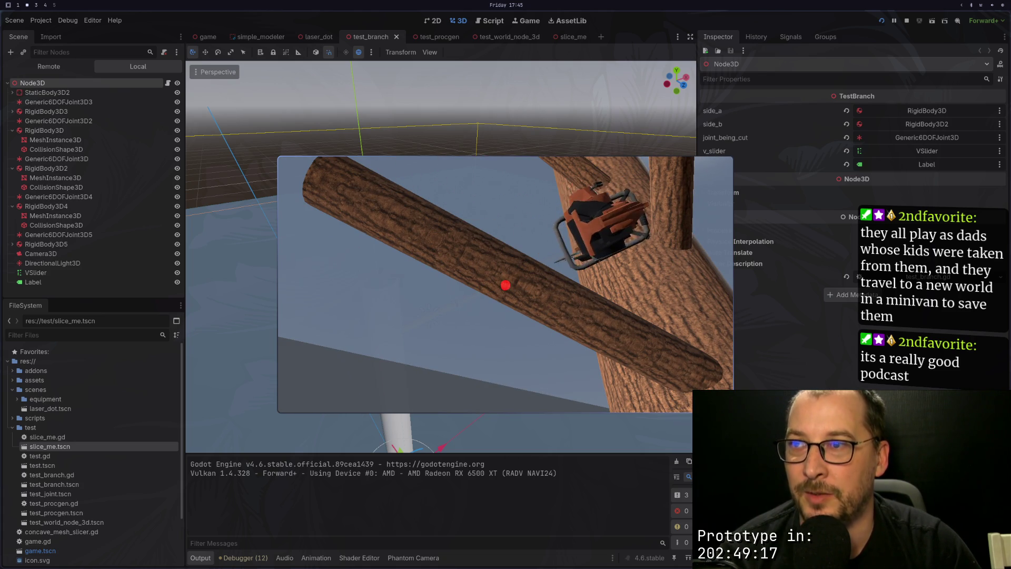
- Bring up controller_chainsaw.gd in Neovim to review it, then return to the running game in Godot
key("super+1")
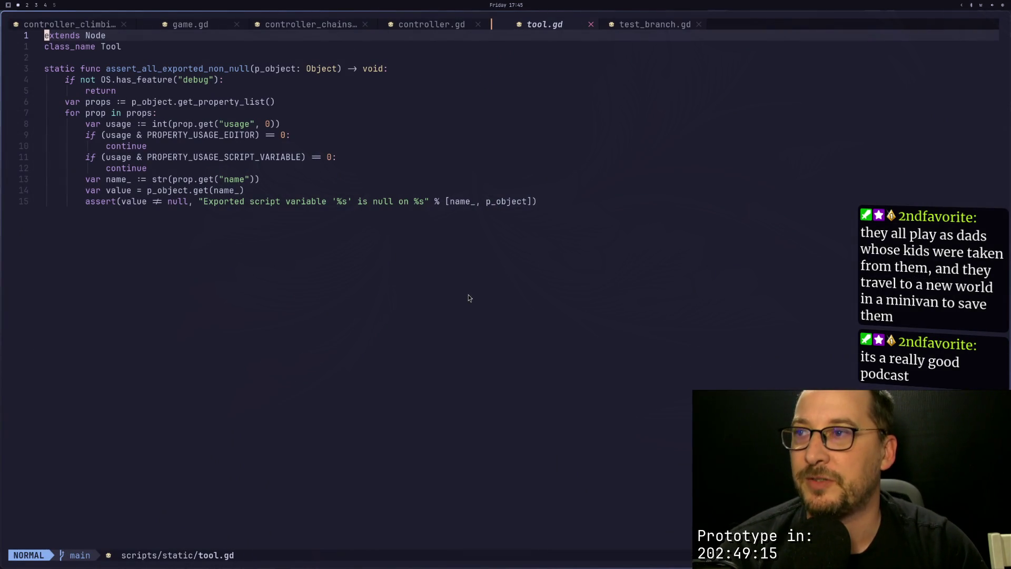
key("shift+h")
key("shift+h")
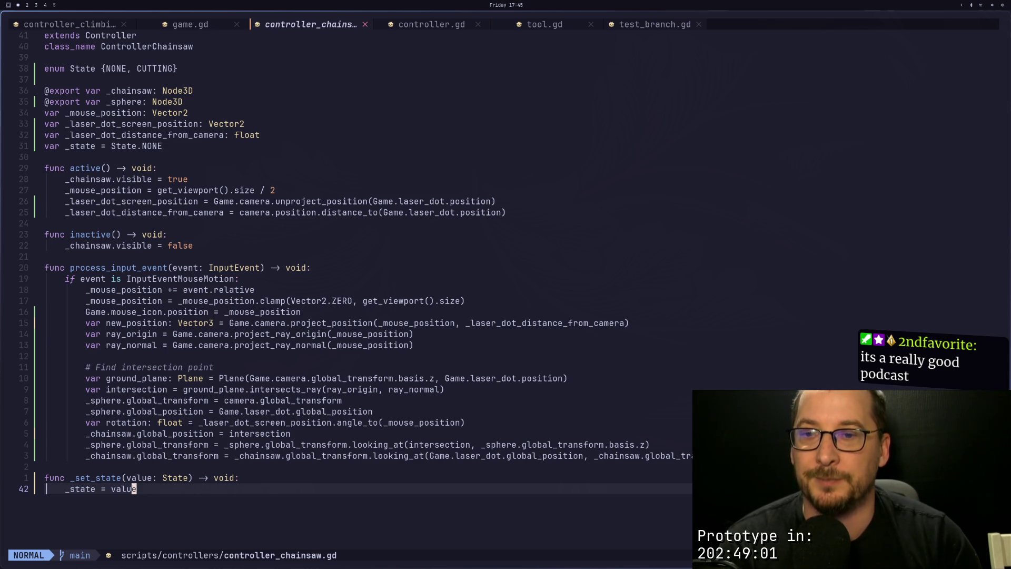
key("super+4")
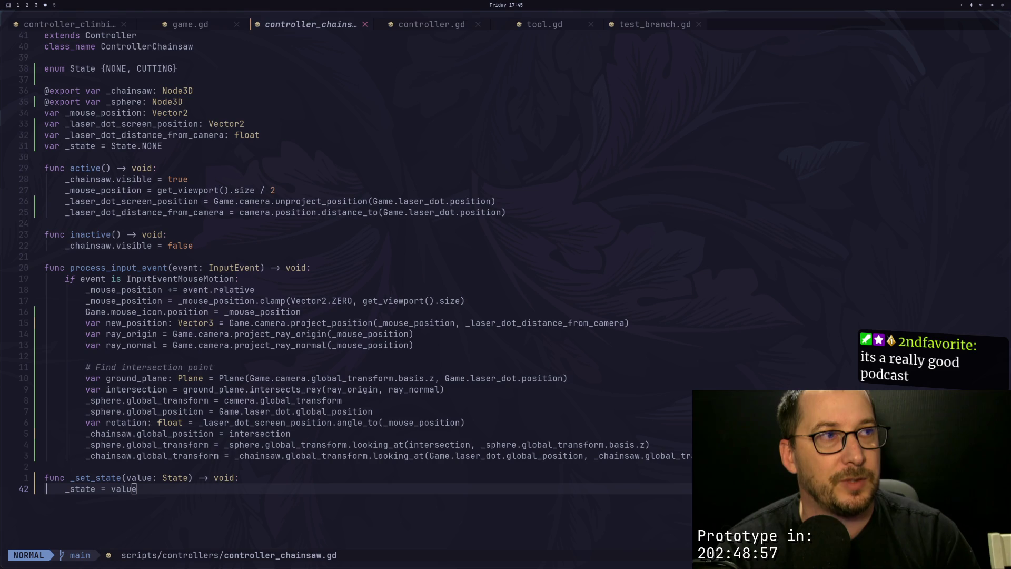
key("super+1")
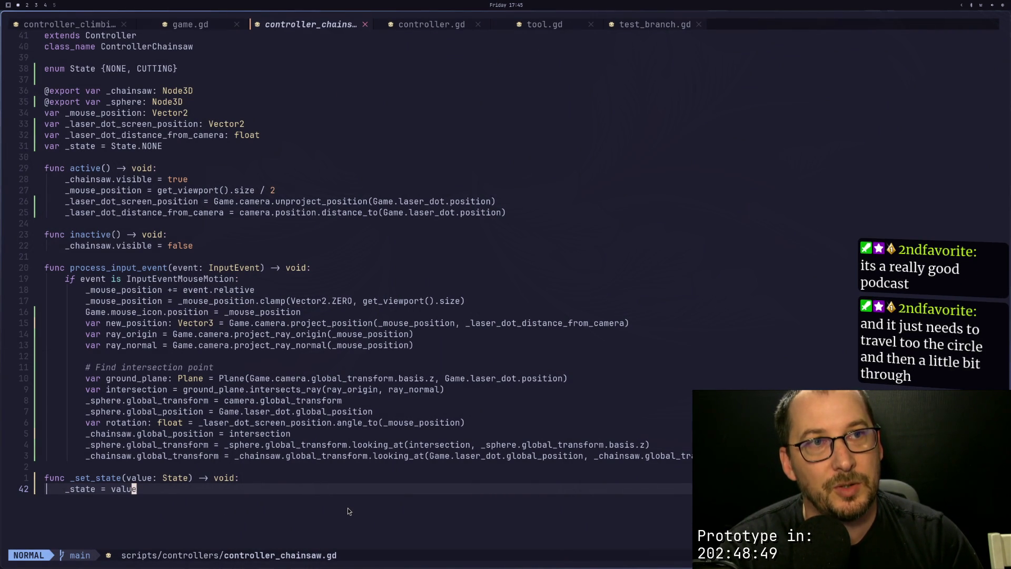
key("super+2")
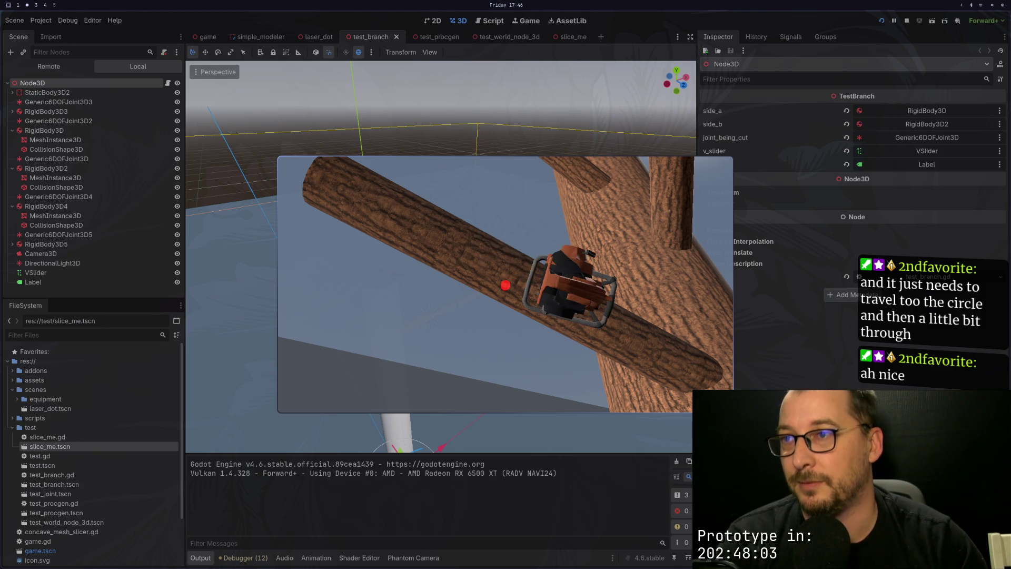
- Move the cursor in controller_chainsaw.gd up to the process_input_event function header
key("super+1")
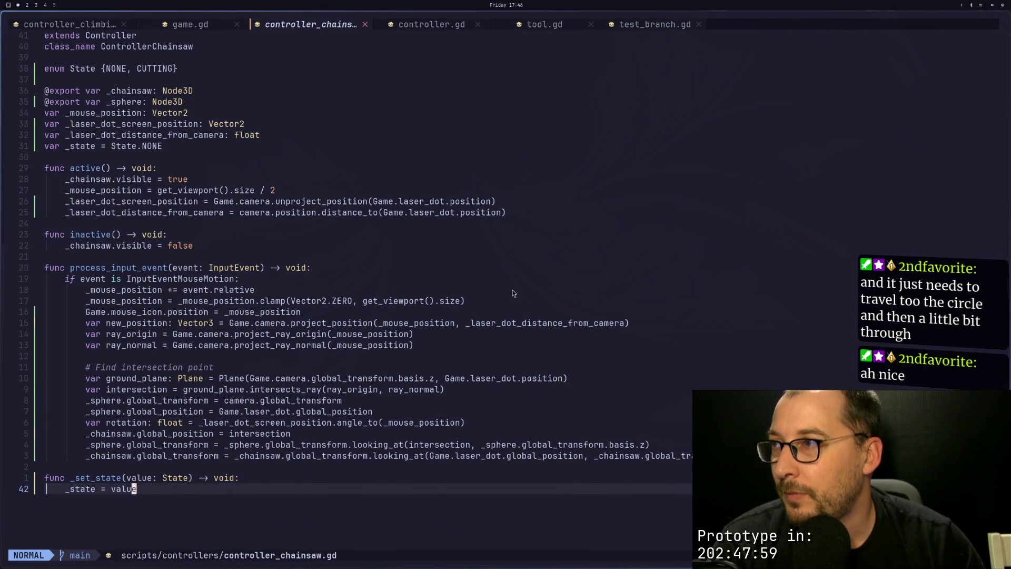
key("1")
key("6")
key("k")
key("k")
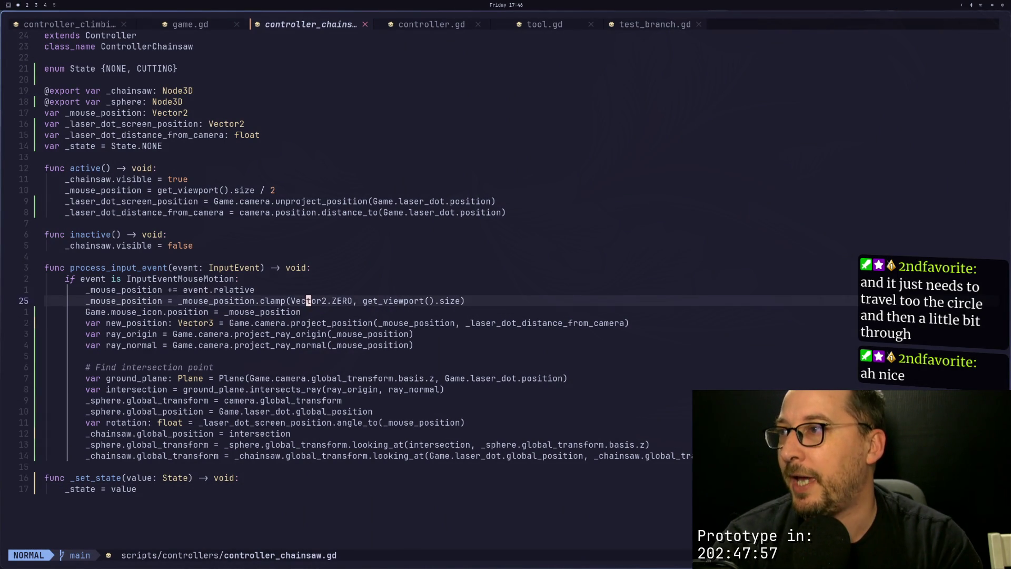
key("k")
key("k")
key("j")
key("k")
key("k")
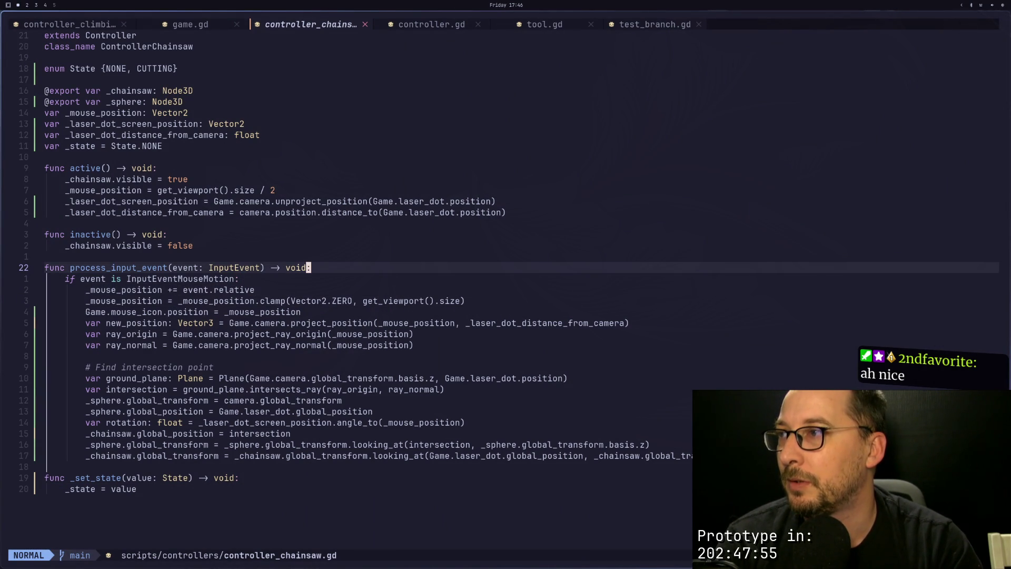
- Start an indented line inside process_input_event reading 'if event.is_act', then return to Godot
key("o")
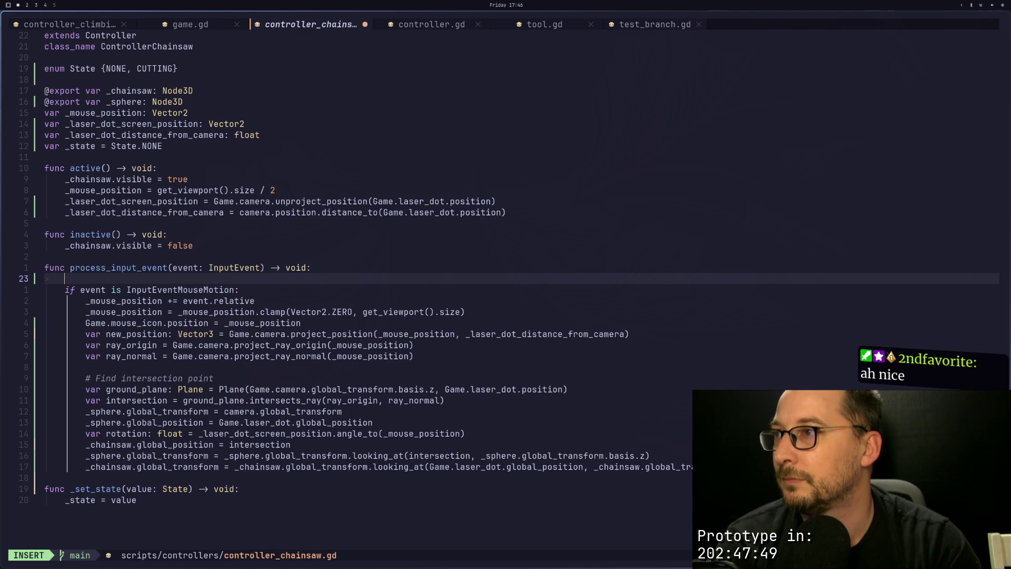
key("Escape")
key("u")
key("A")
key("Return")
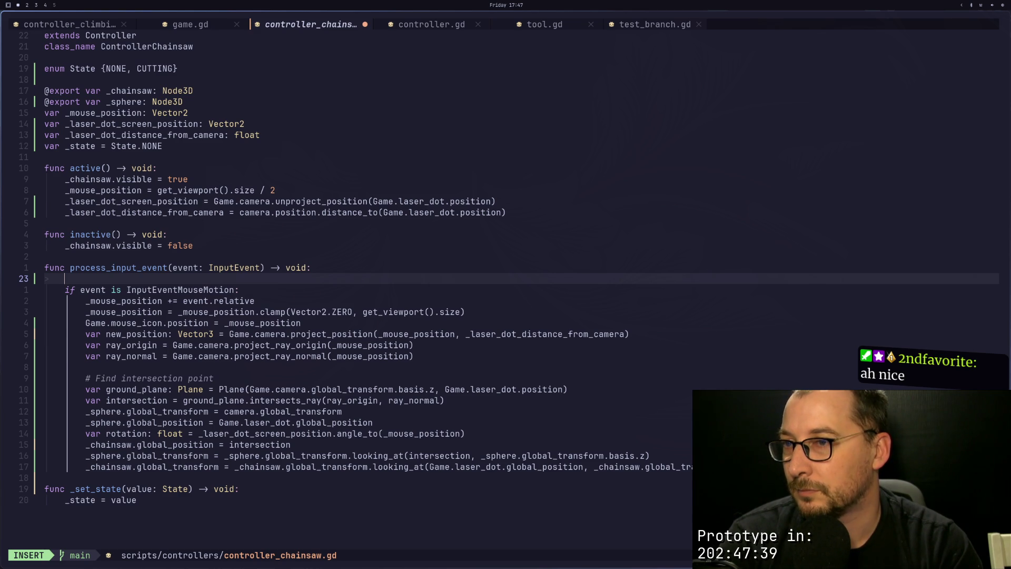
type("i")
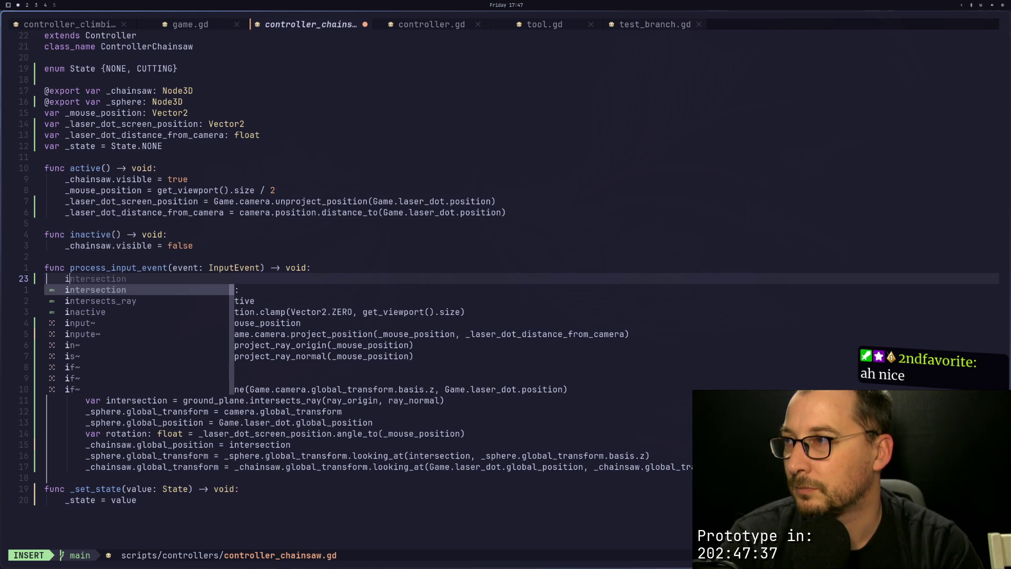
type("f event")
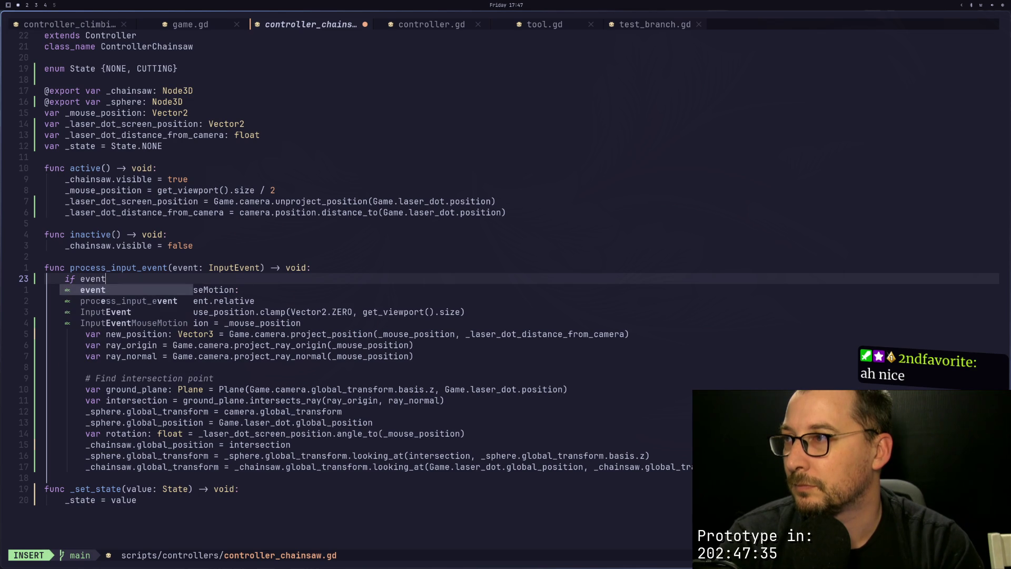
type(".is")
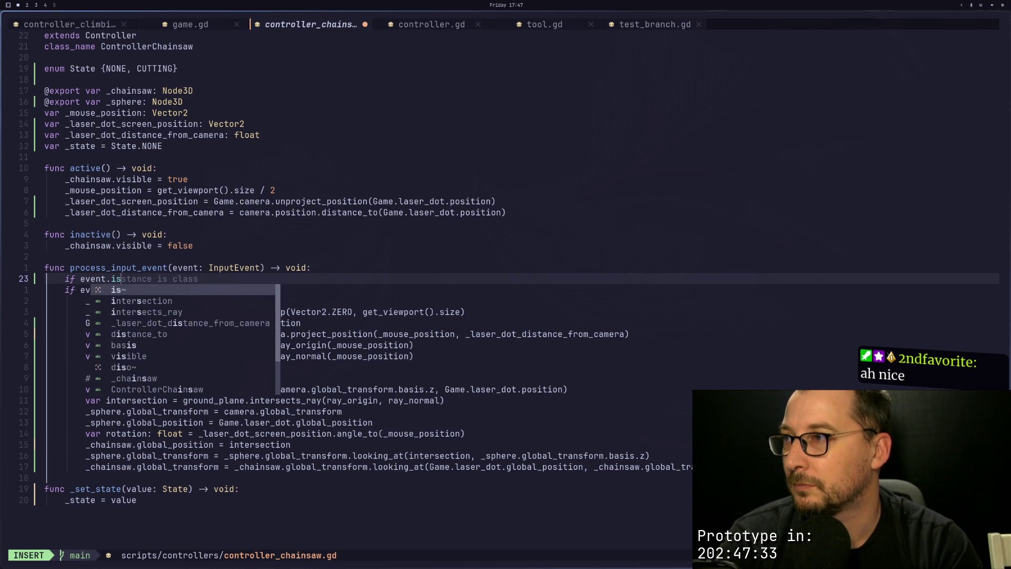
type("_act")
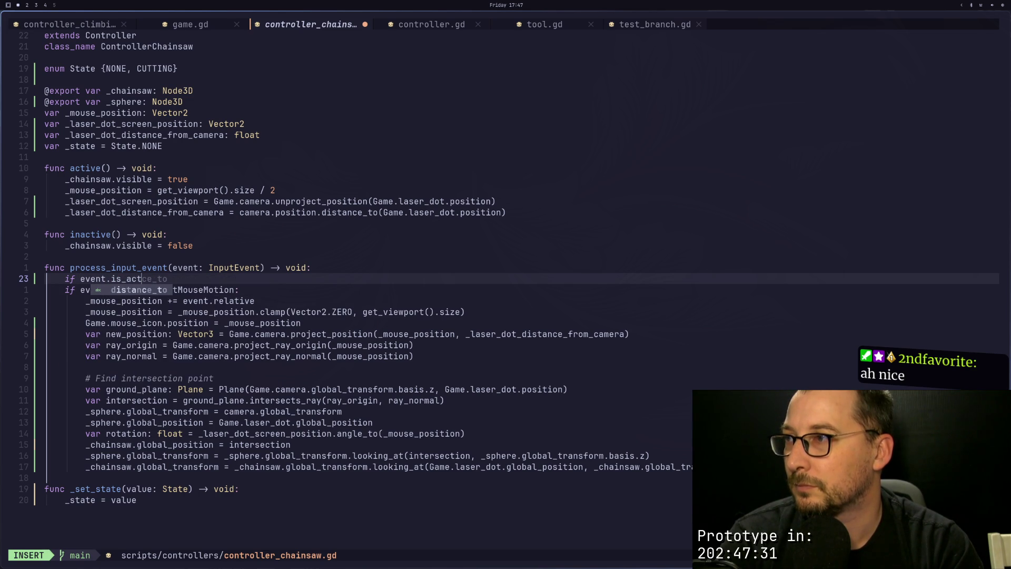
key("super+2")
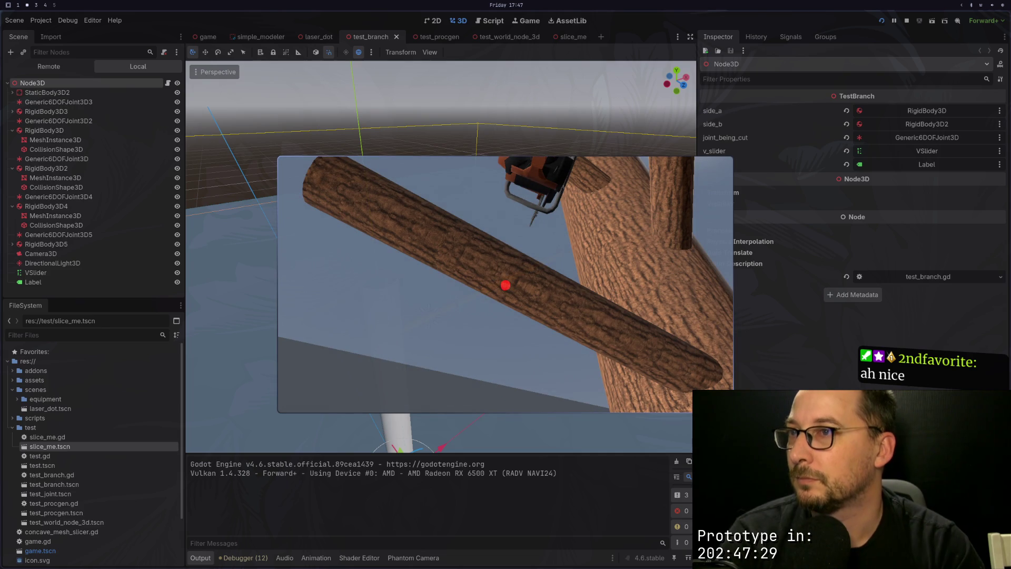
- Stop the game and show Project Settings on the Input Map tab beside the editor
key("F8")
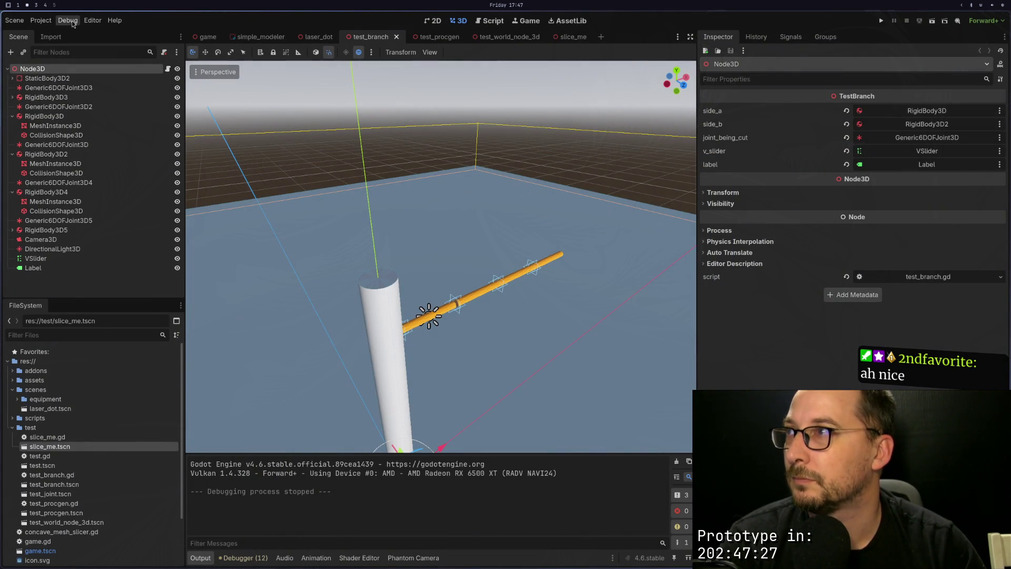
left_click(42, 26)
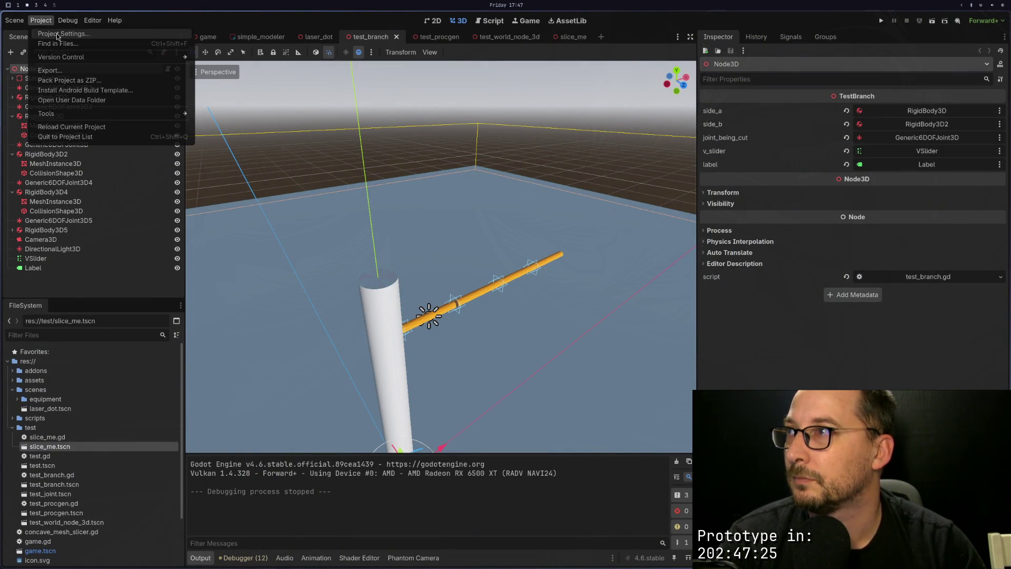
left_click(61, 34)
left_click(62, 10)
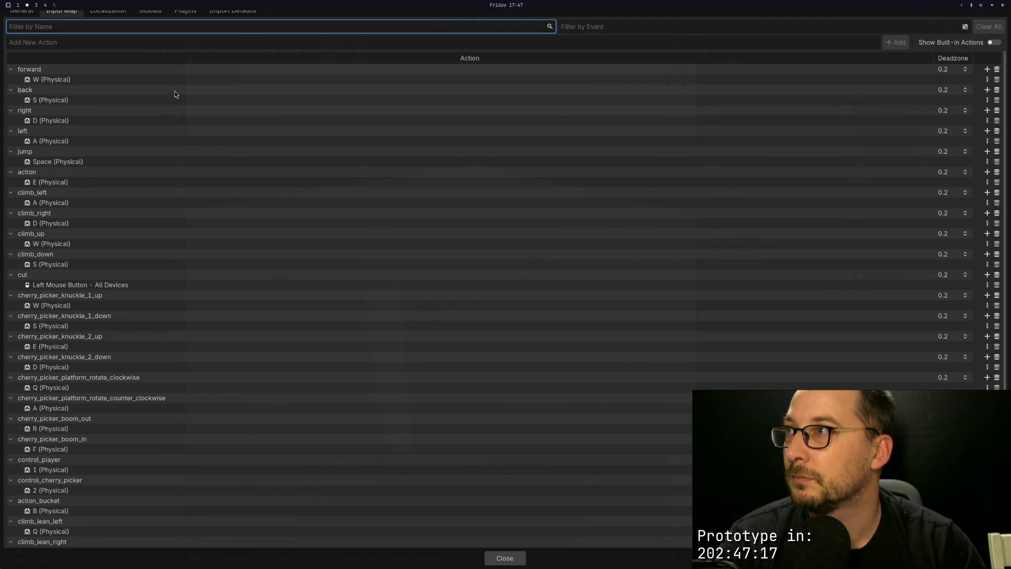
key("Escape")
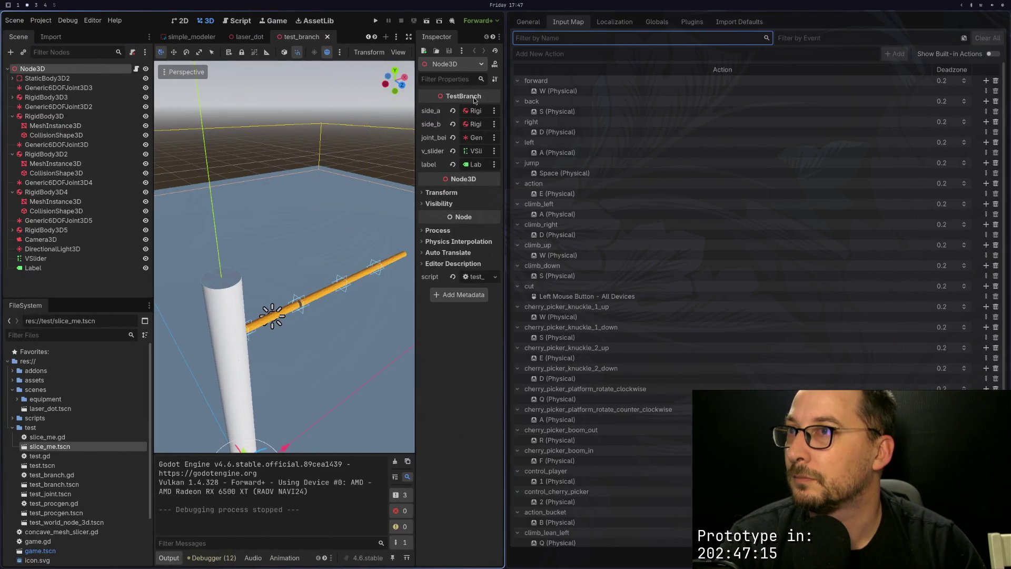
scroll(647, 178, "down", 3)
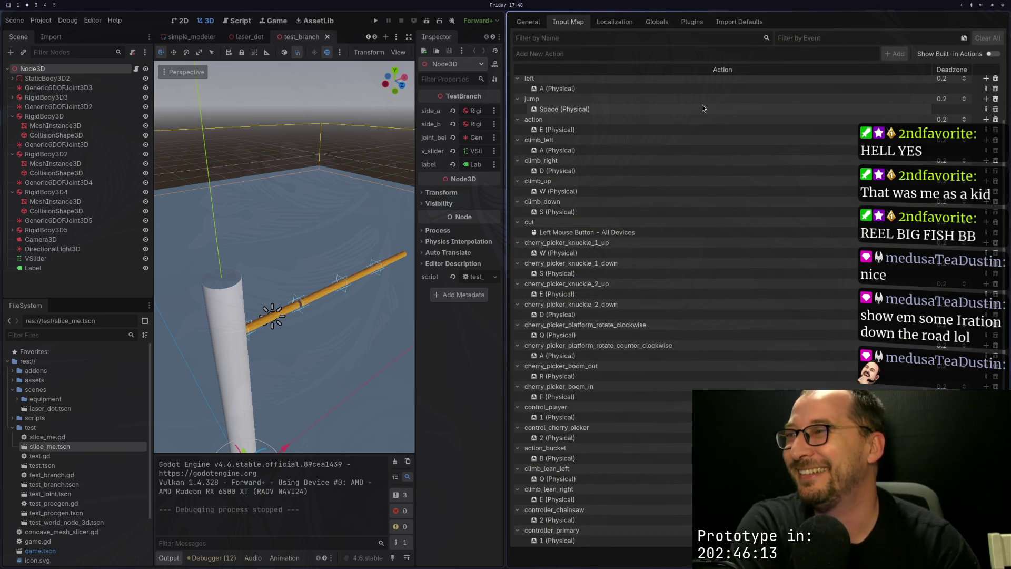
type("cha")
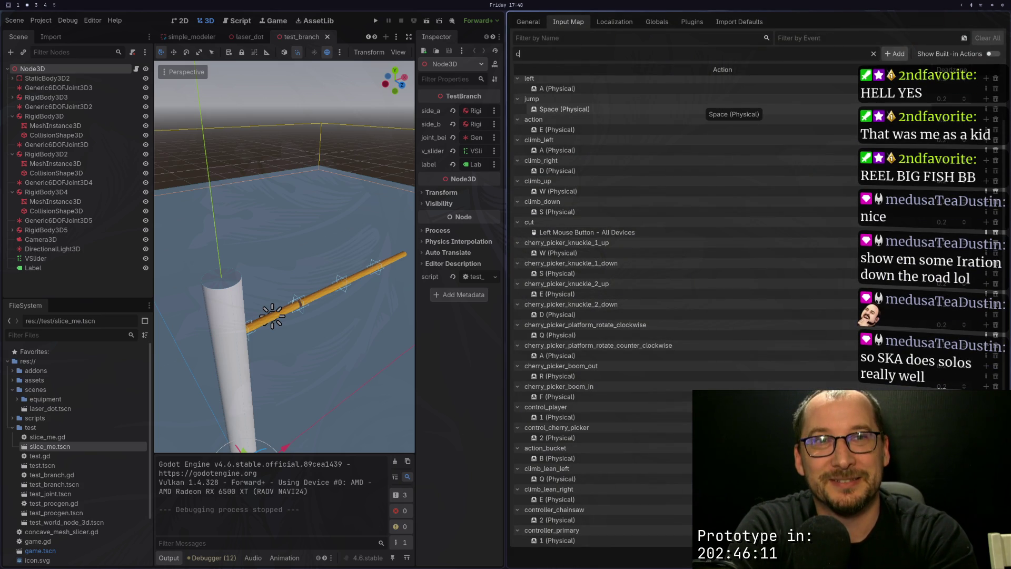
key("BackSpace")
key("BackSpace")
key("BackSpace")
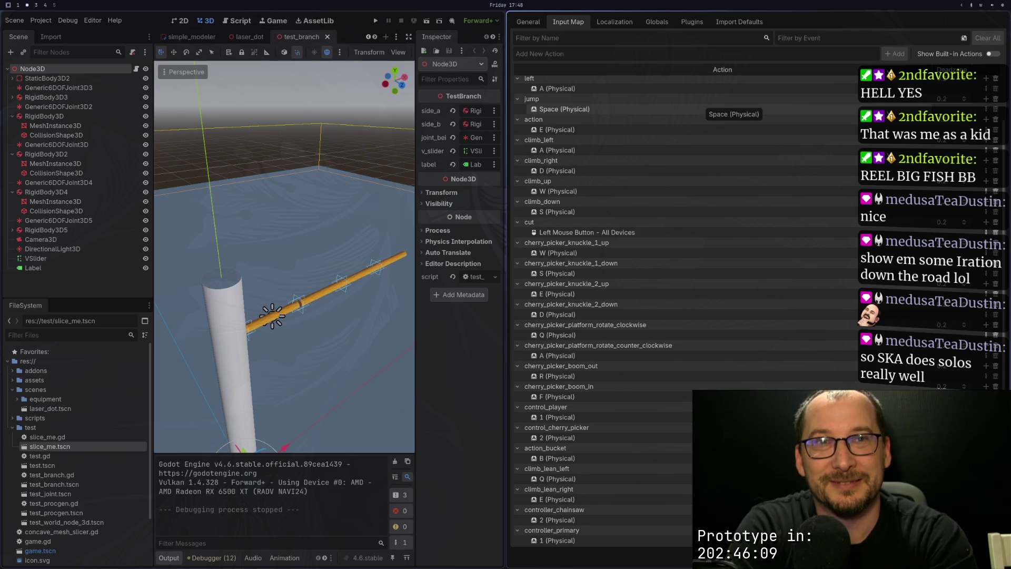
type("cha")
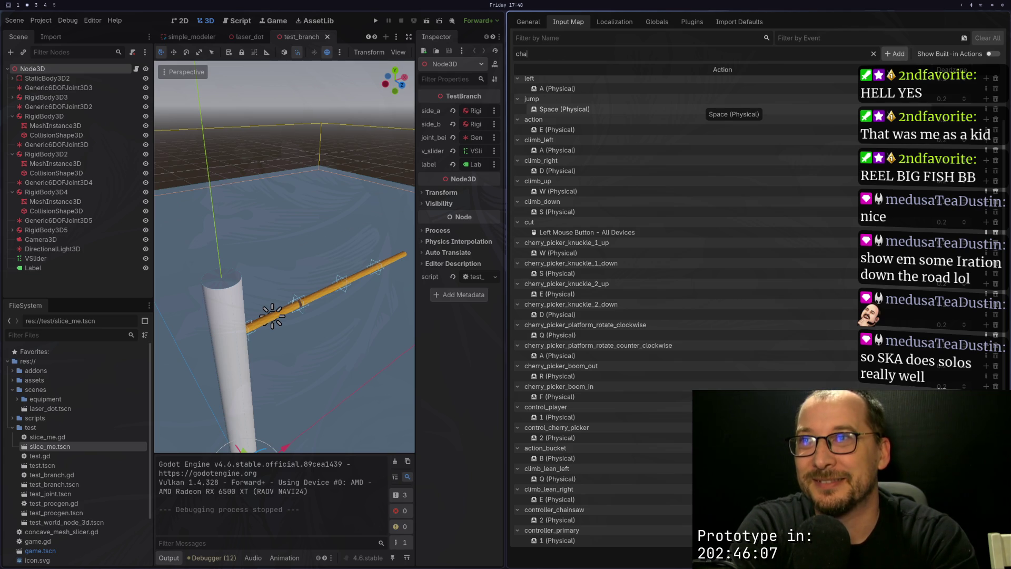
type("insaws")
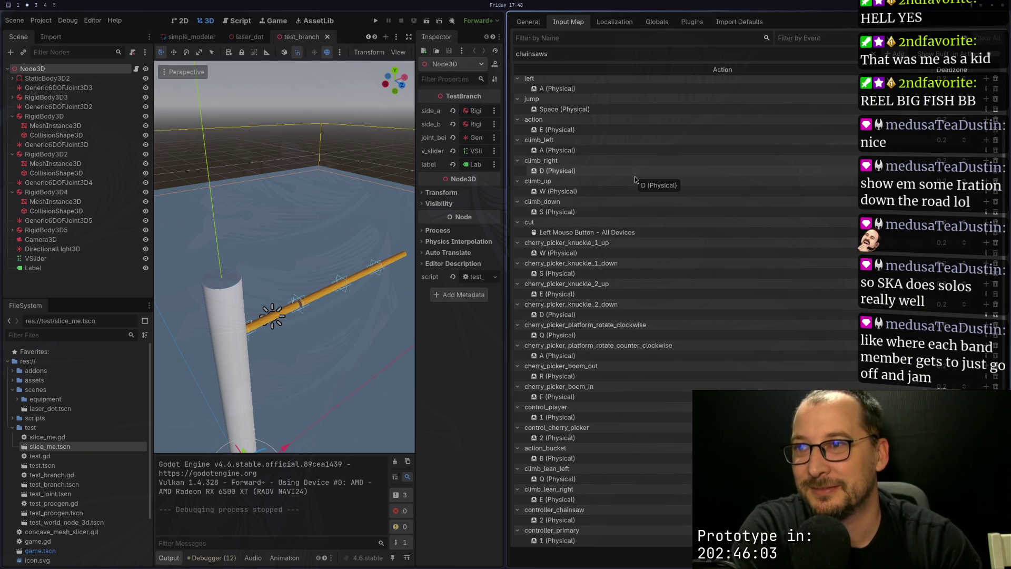
key("BackSpace")
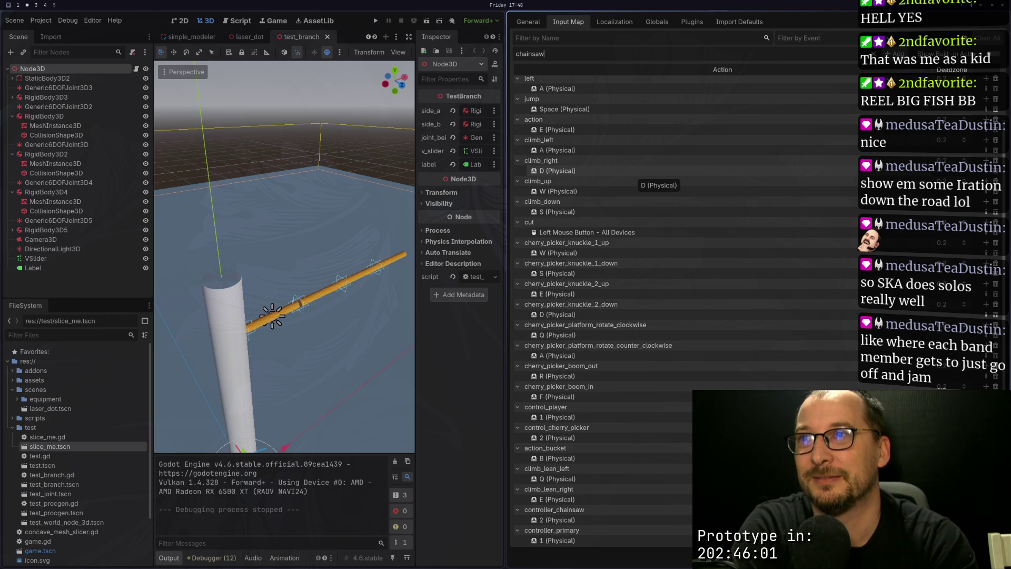
type("_")
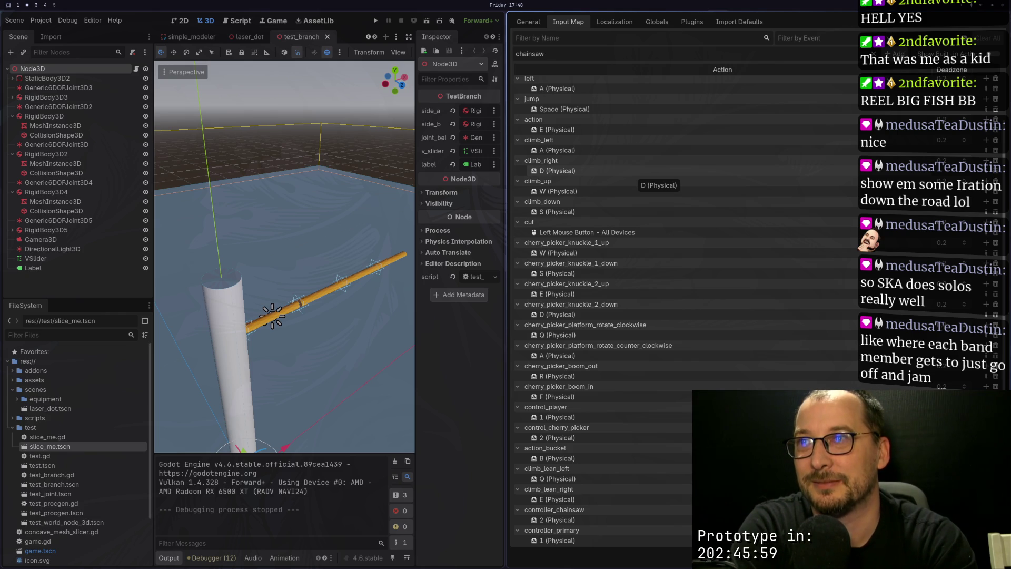
key("Return")
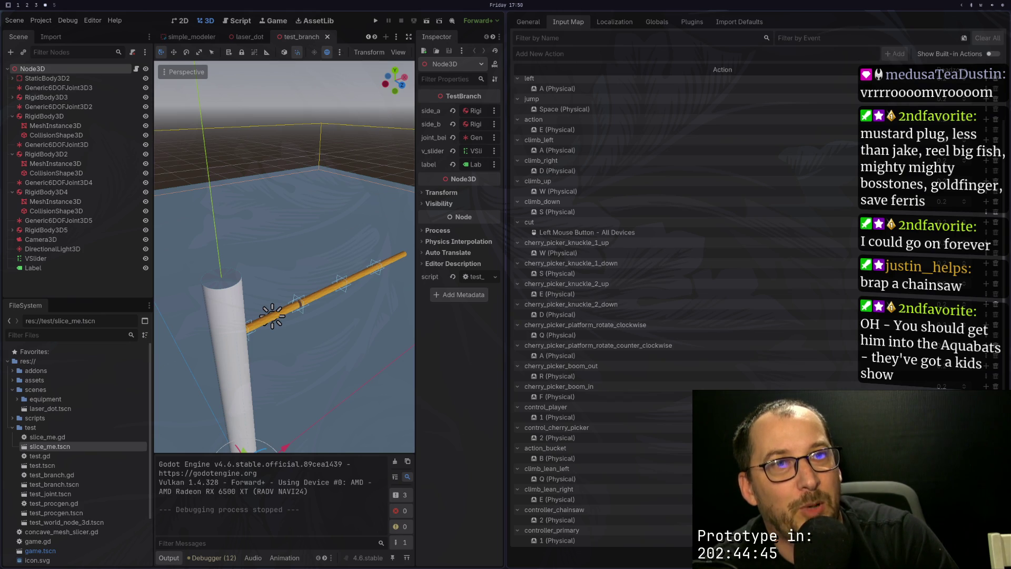
- Add a new input action named chainsaw_trigger in the Input Map
left_click(549, 53)
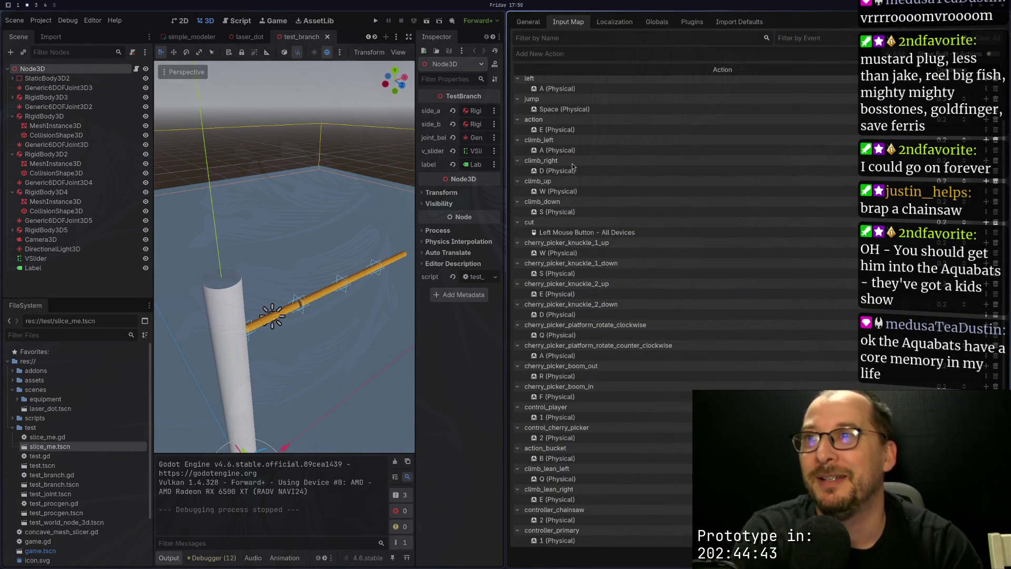
type("ra")
key("BackSpace")
key("BackSpace")
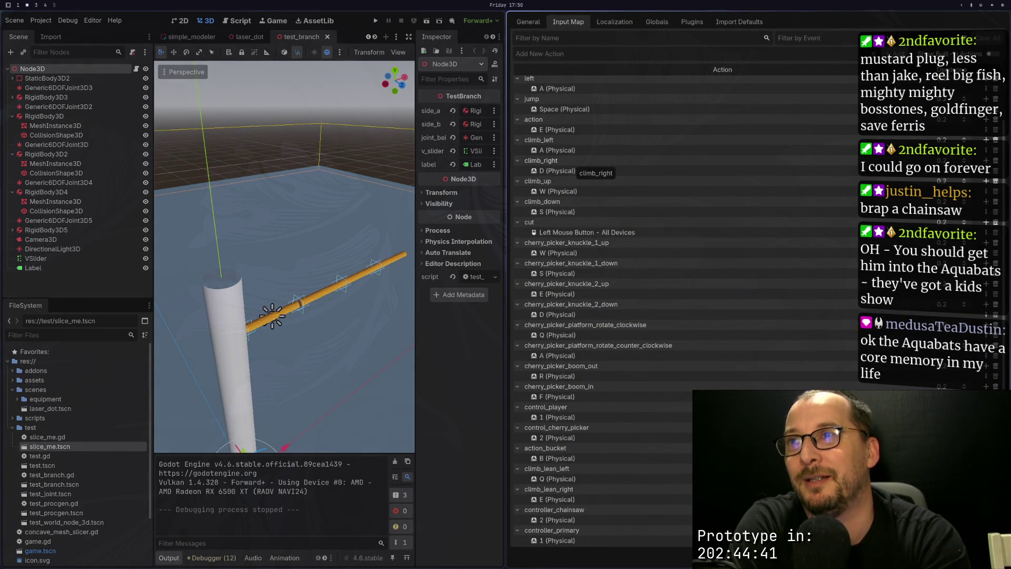
type("chain")
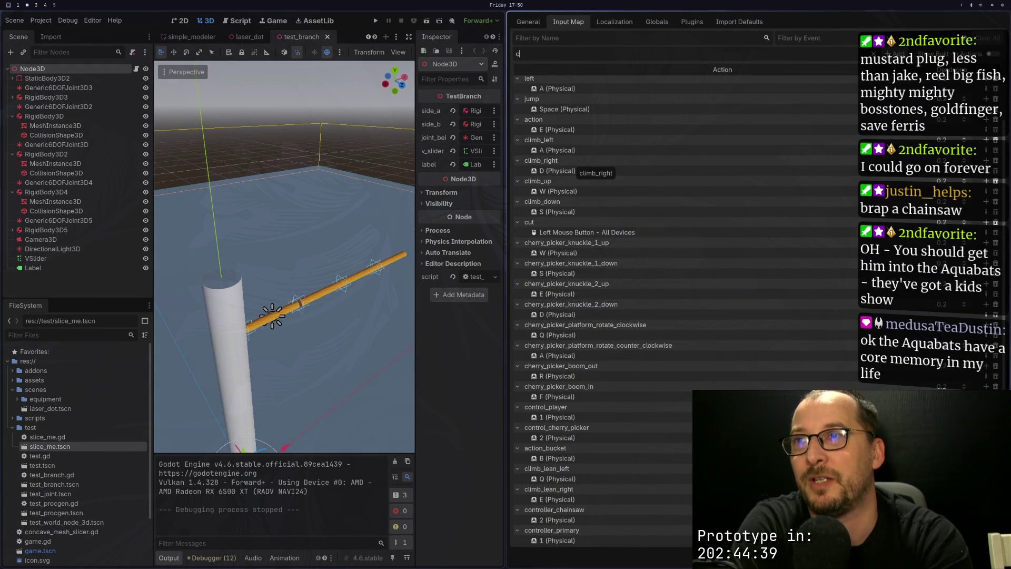
type("saw_trigger")
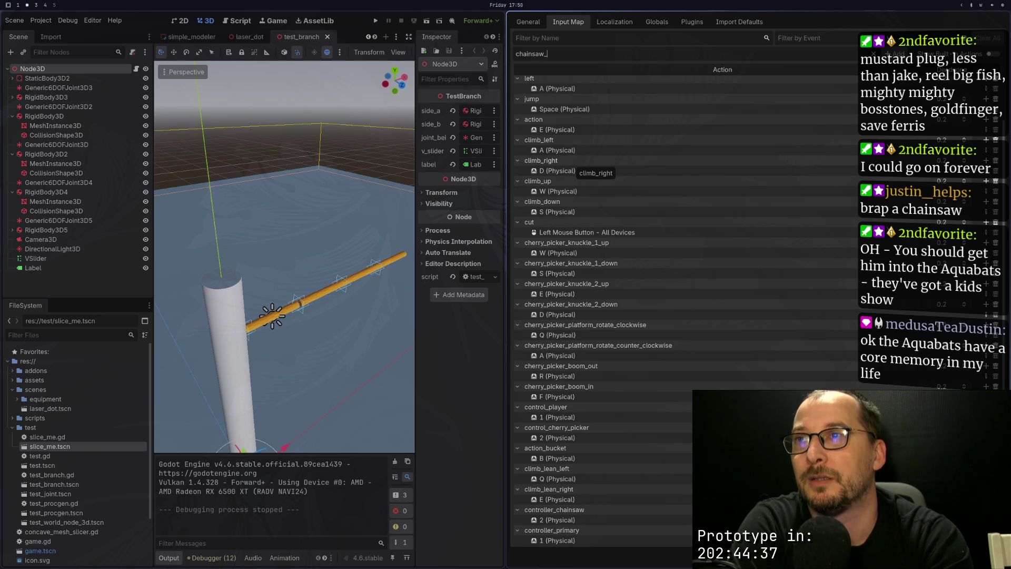
key("Return")
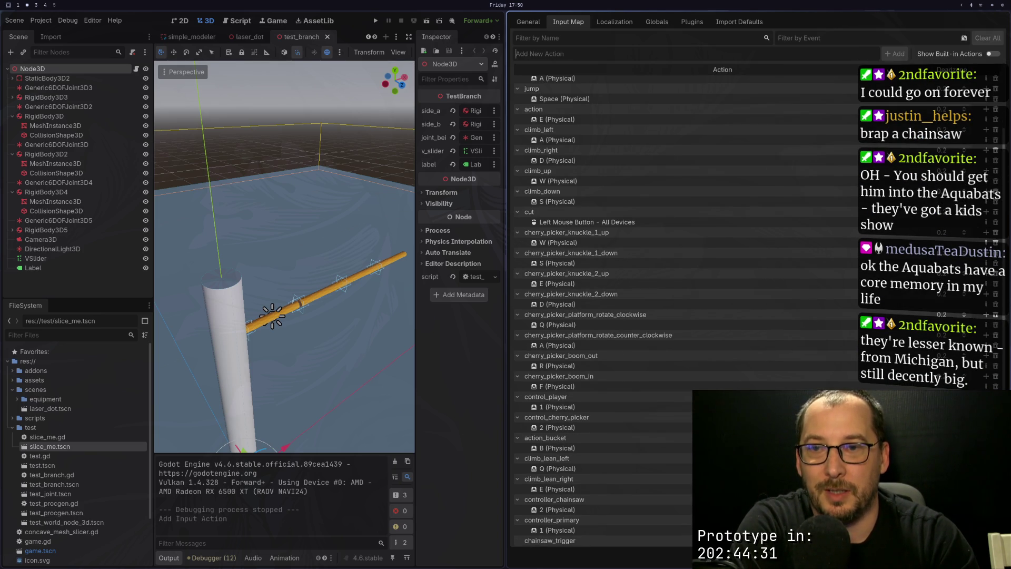
- Bind chainsaw_trigger to the Left Mouse Button
left_click(986, 540)
left_click(489, 233)
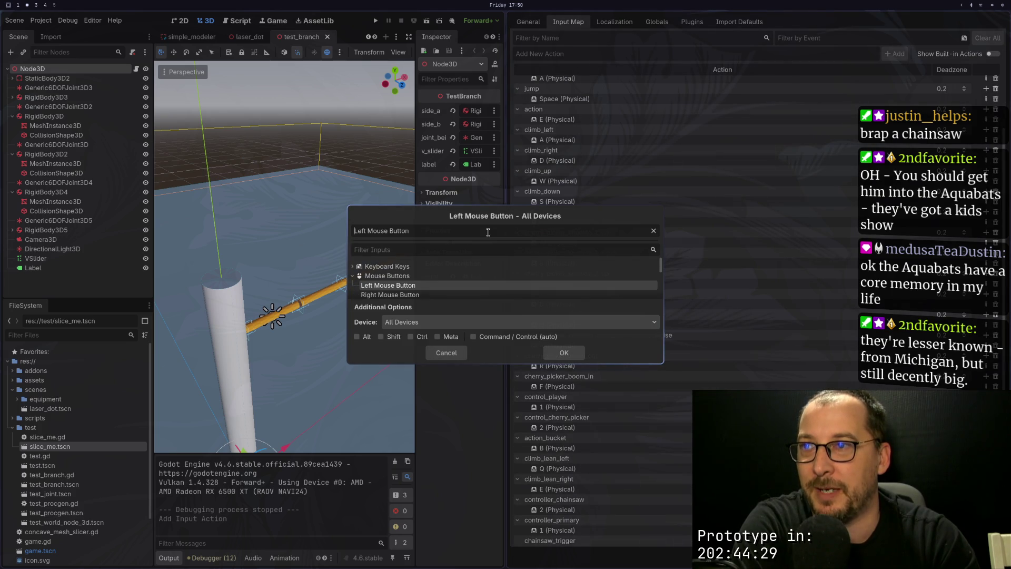
left_click(569, 358)
- Close Project Settings and complete the condition if event.is_action_pressed("chainsaw_trigger"): in Neovim
key("Escape")
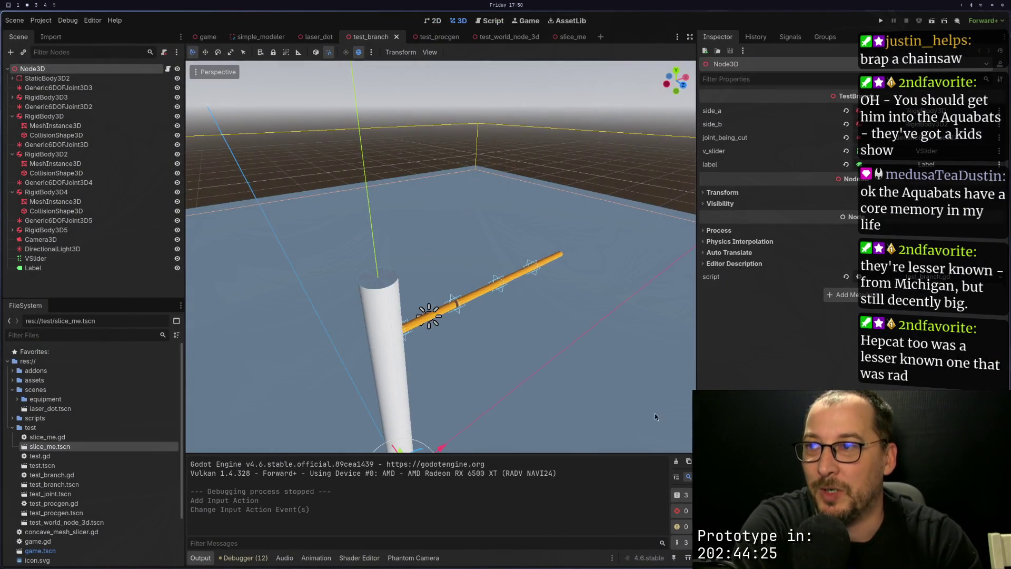
key("super+1")
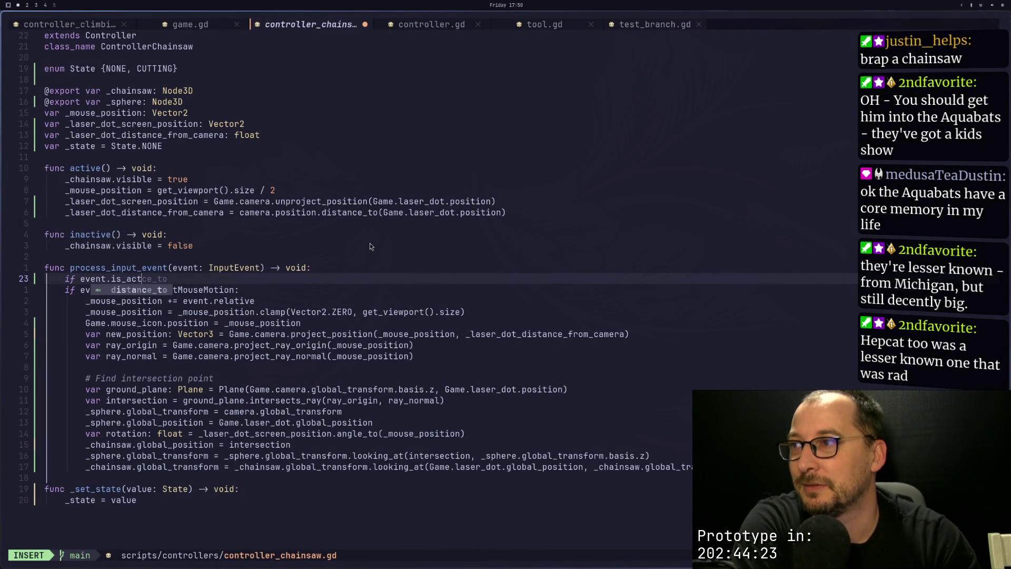
key("ctrl+e")
key("BackSpace")
key("BackSpace")
key("BackSpace")
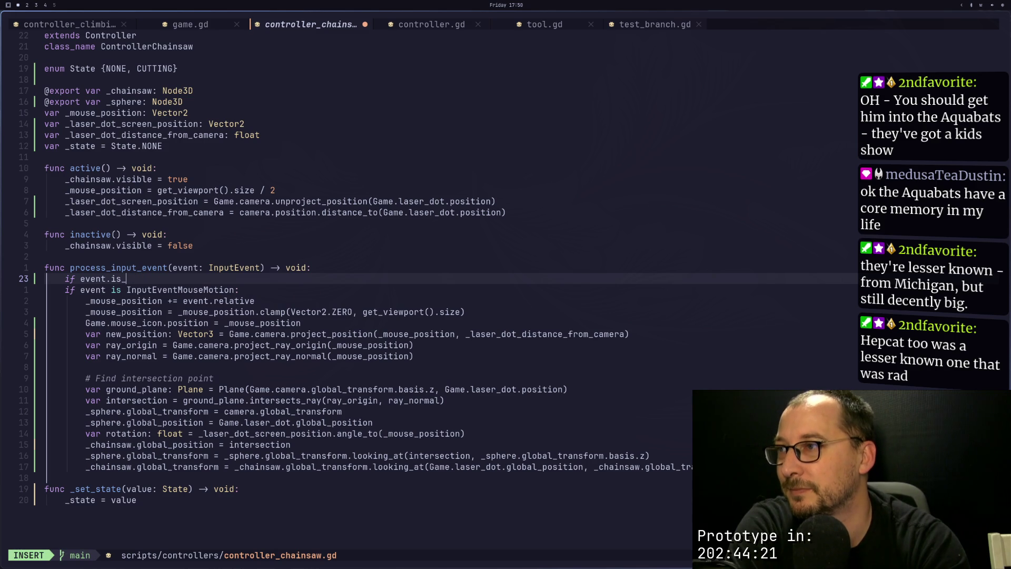
type("is_action_")
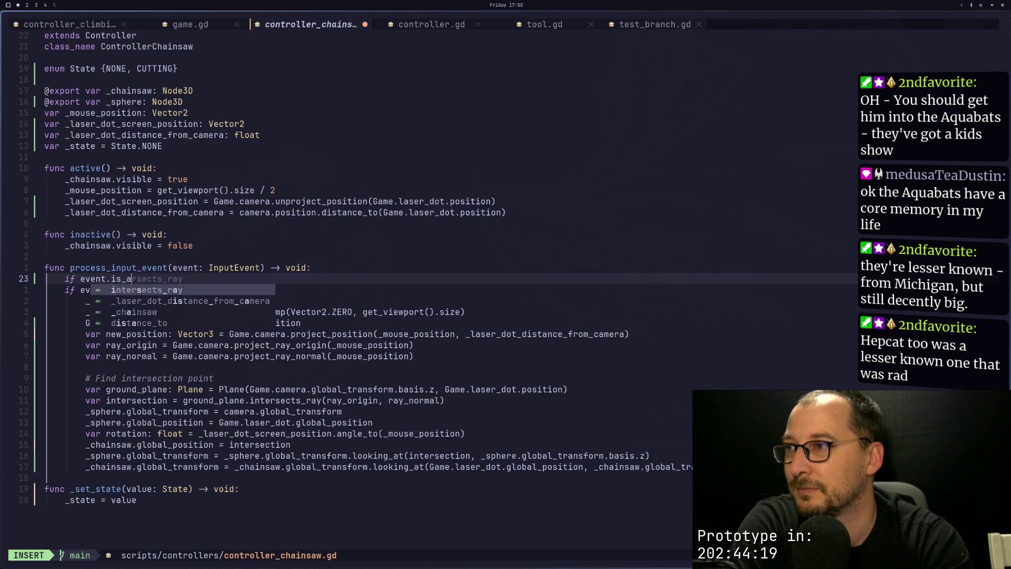
type("pressed(\"")
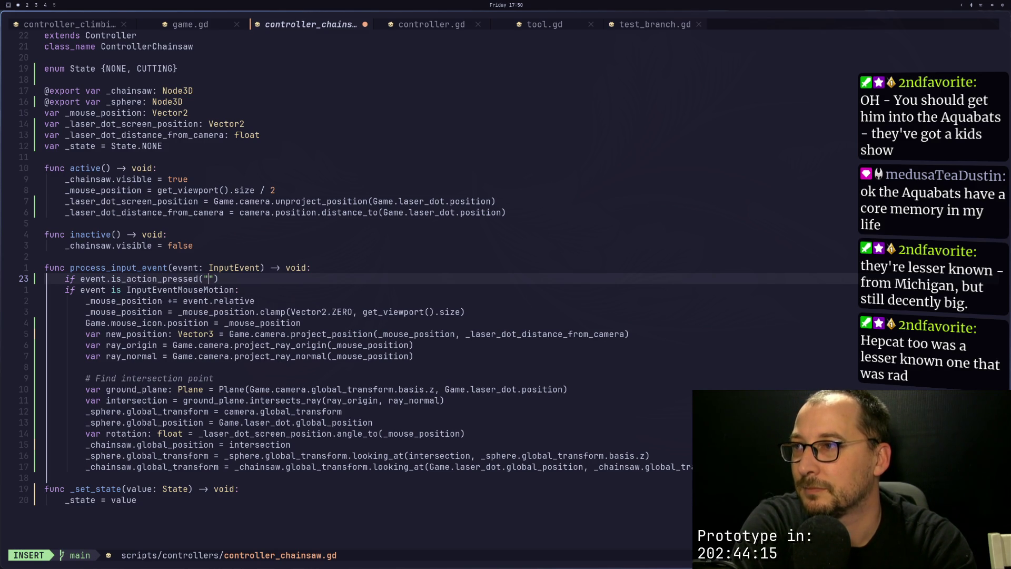
type("chain")
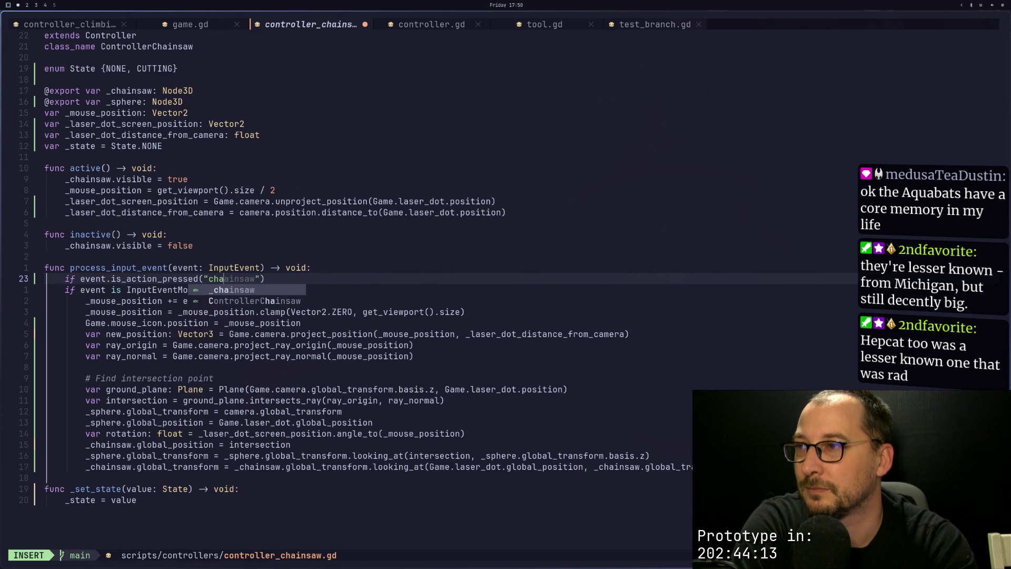
type("saw_trigger")
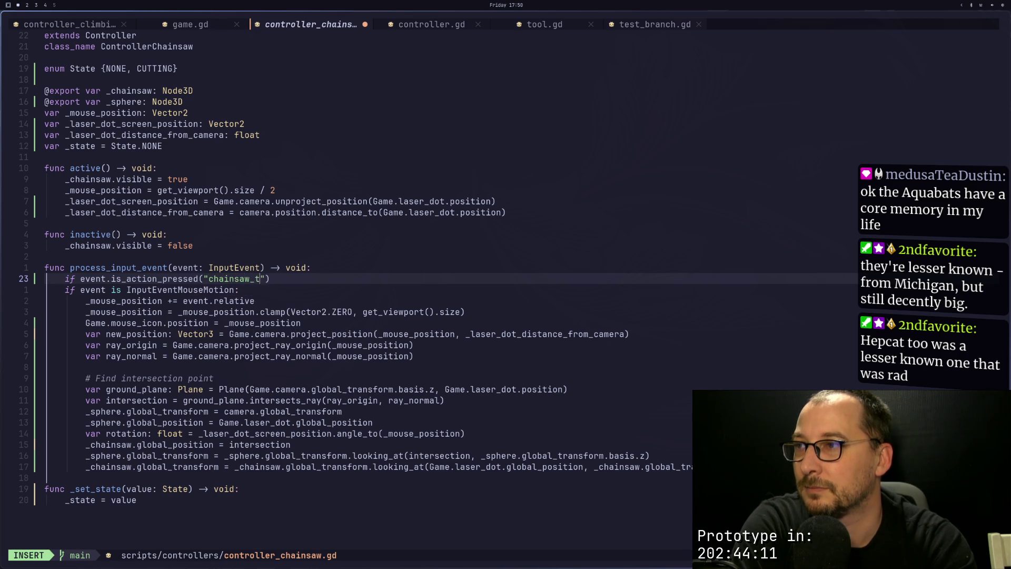
key("Escape")
type("A:")
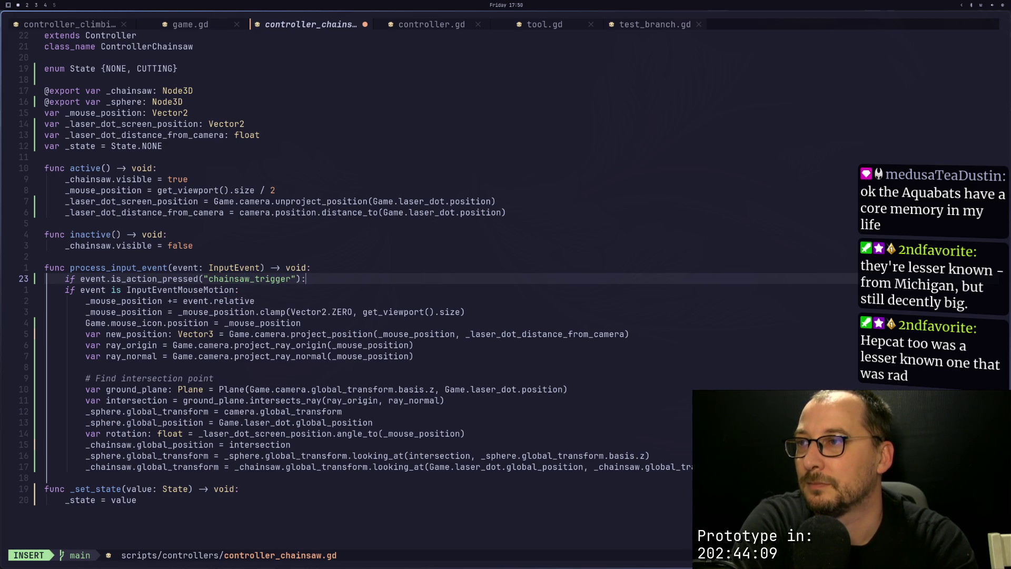
- Add print("trigger") as the if body and save the script with :w
key("Return")
type("print(\"tri")
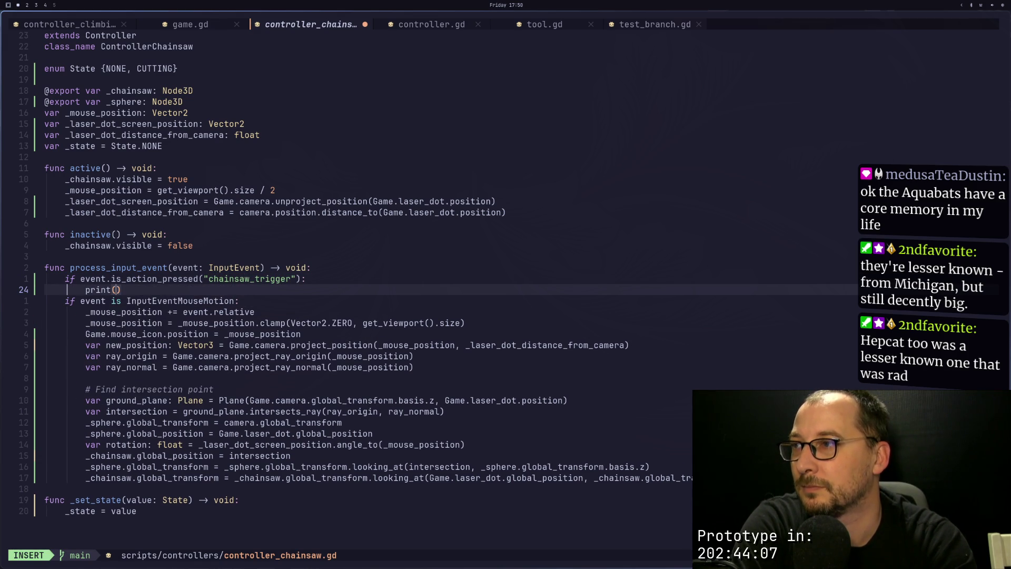
key("Tab")
key("Escape")
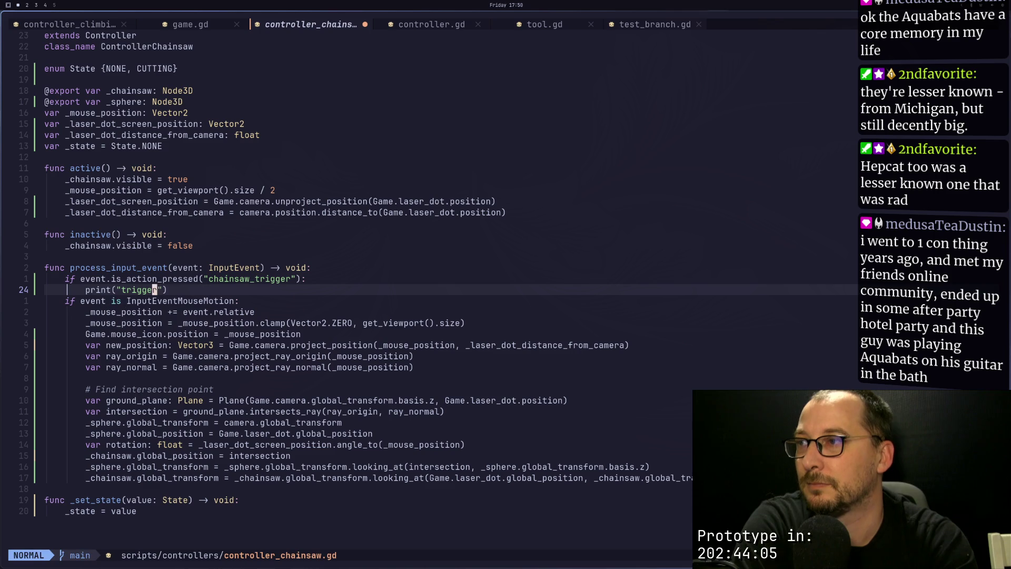
type(":w")
key("Return")
key("super+2")
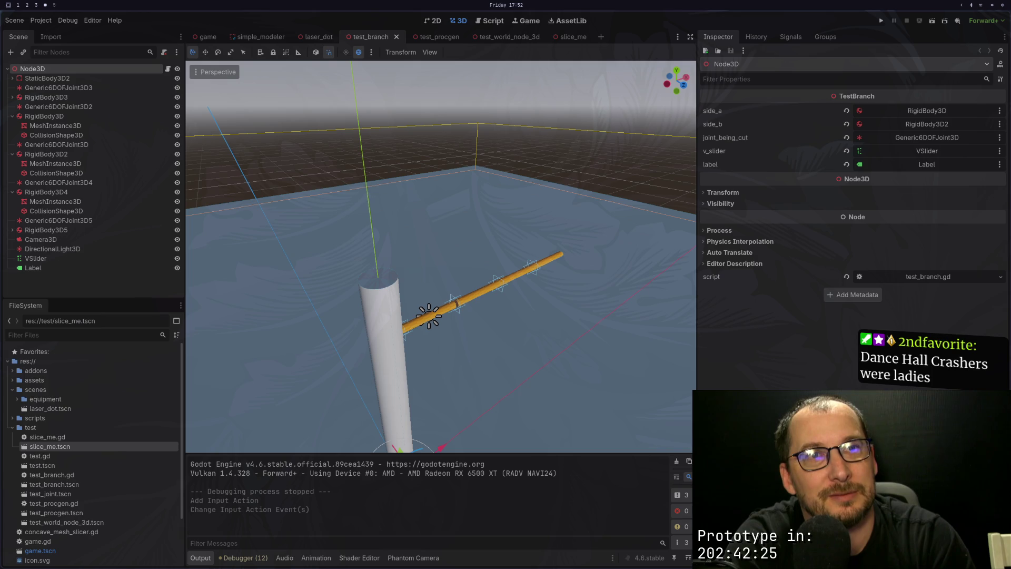
key("super+2")
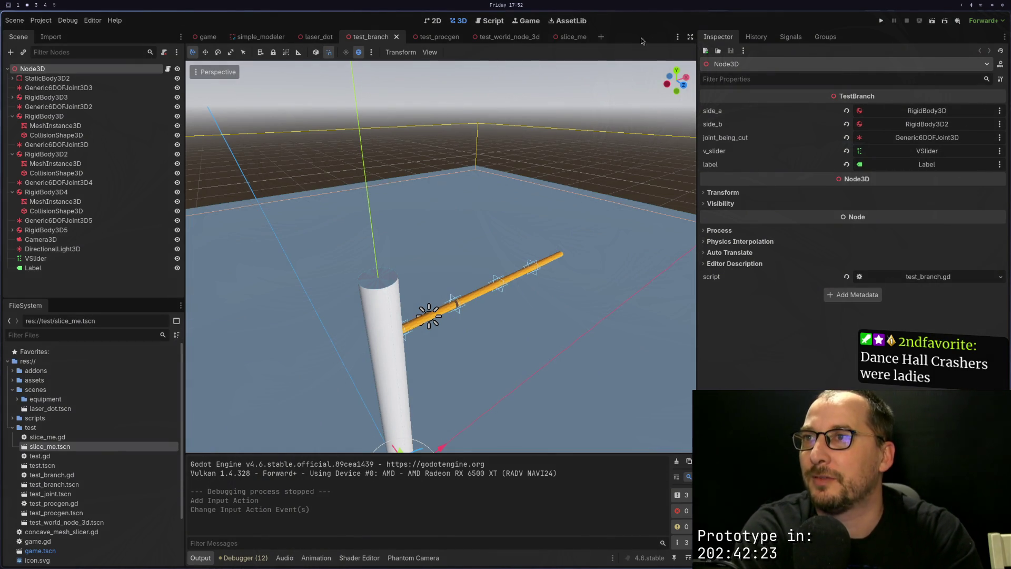
- Run the project, left-click in-game so Output prints 'trigger', then stop it with F8
left_click(883, 22)
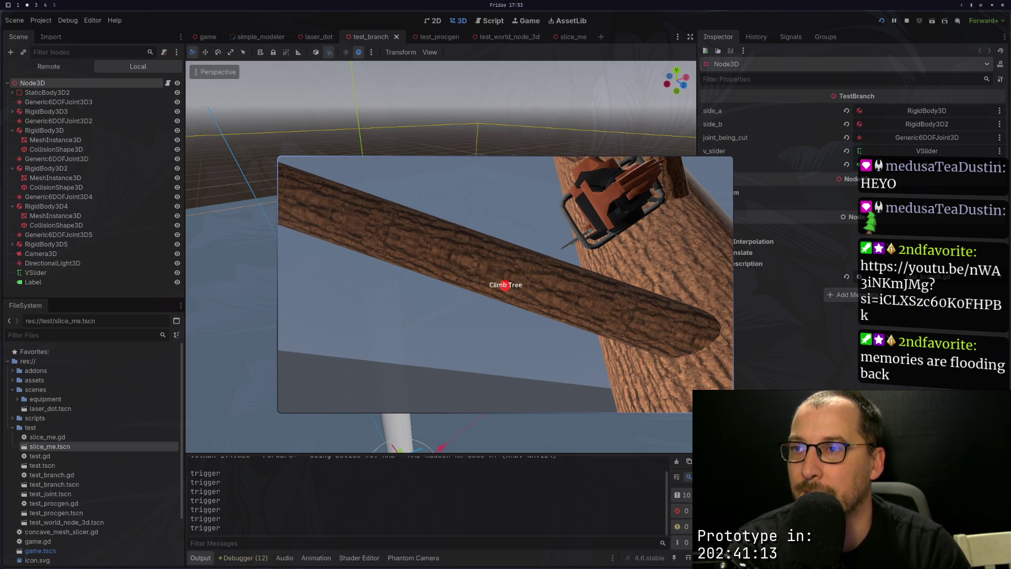
key("F8")
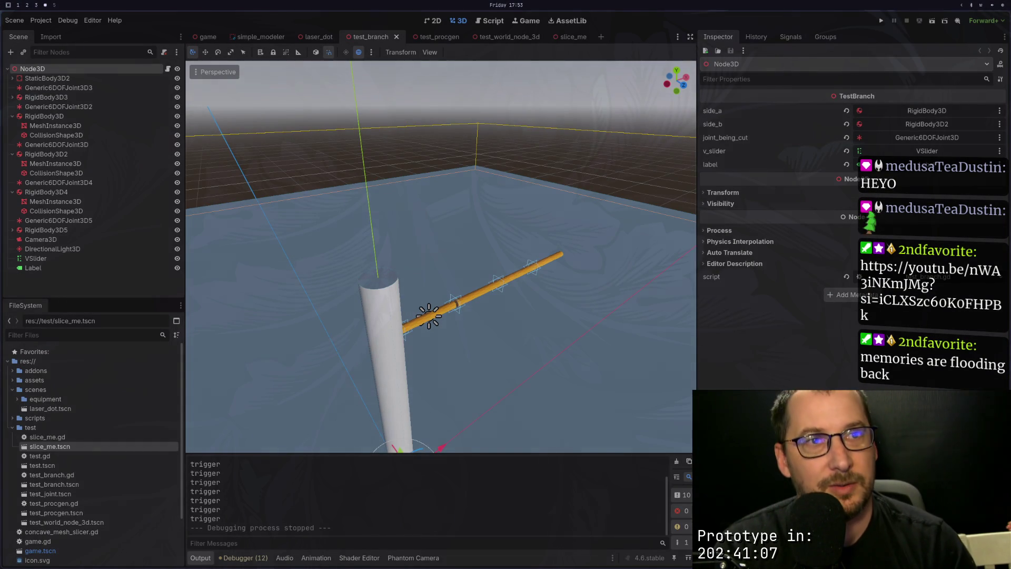
key("super+4")
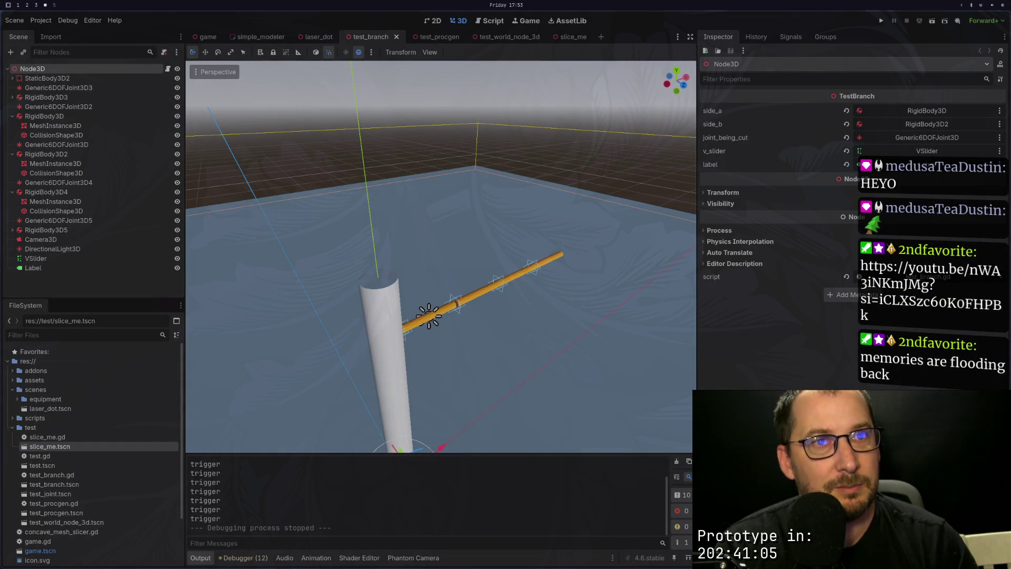
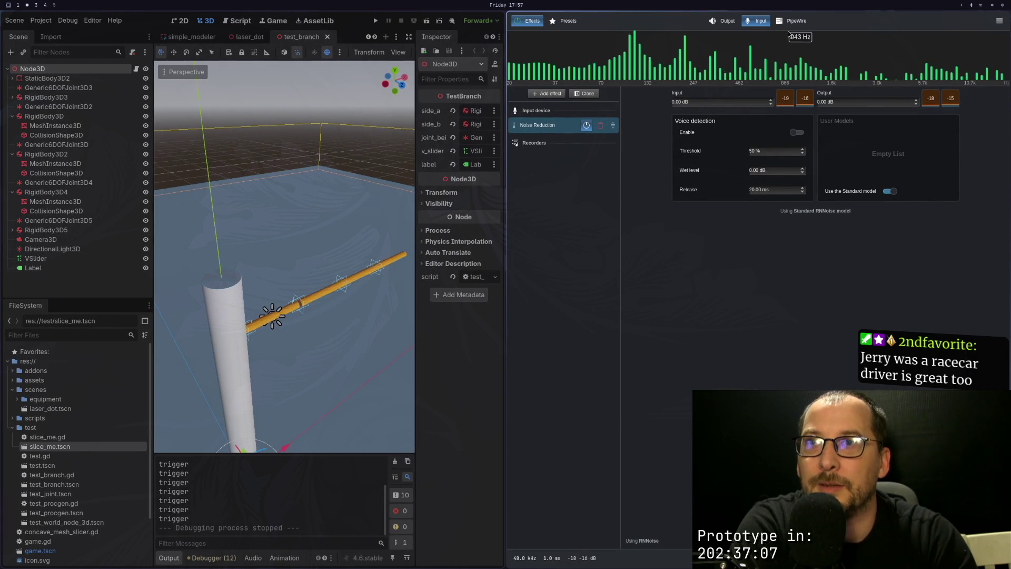
- Toggle Easy Effects' 'Use default output' on and off, then return to the input effects page
left_click(775, 21)
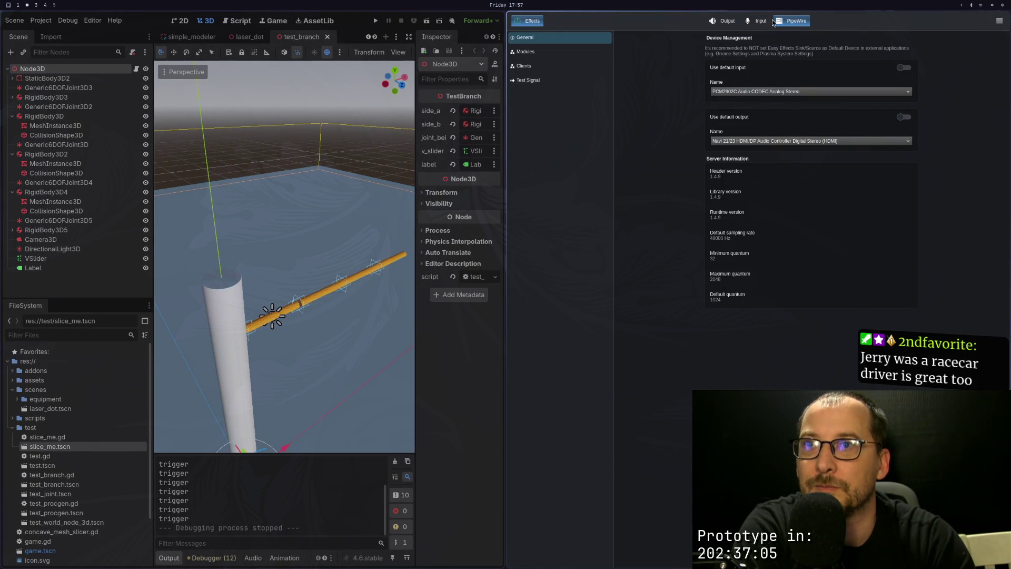
left_click(902, 118)
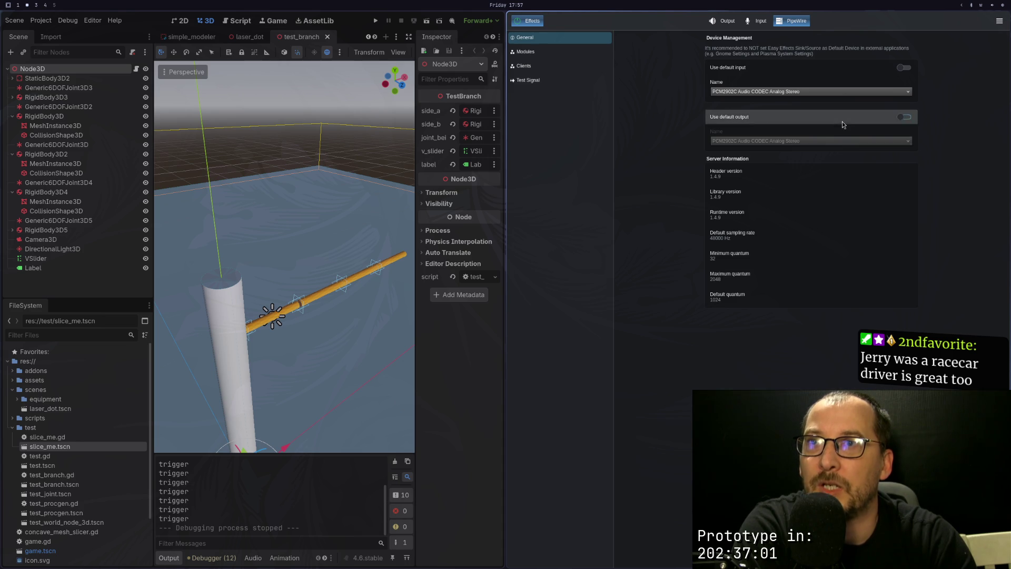
left_click(842, 121)
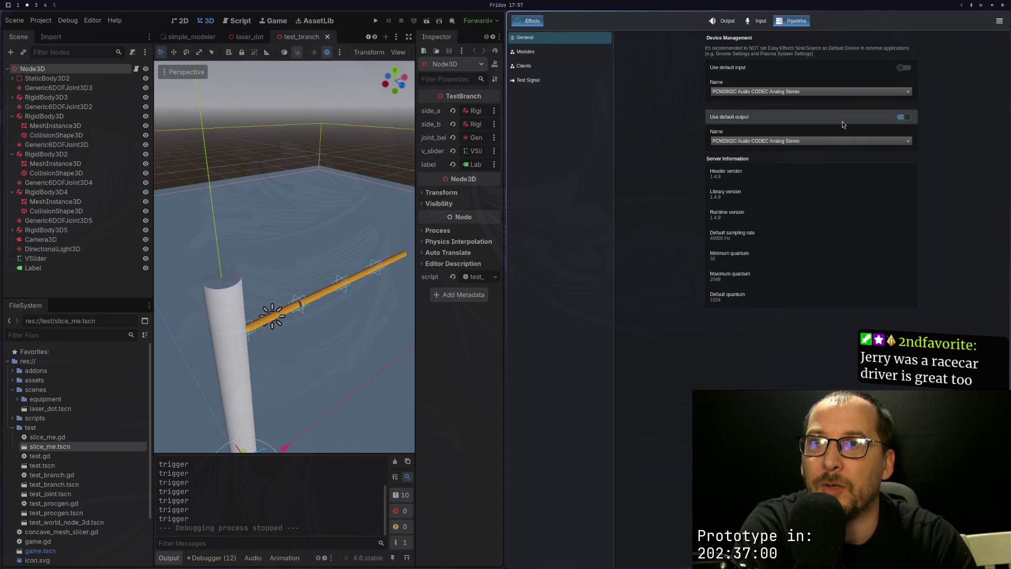
left_click(729, 17)
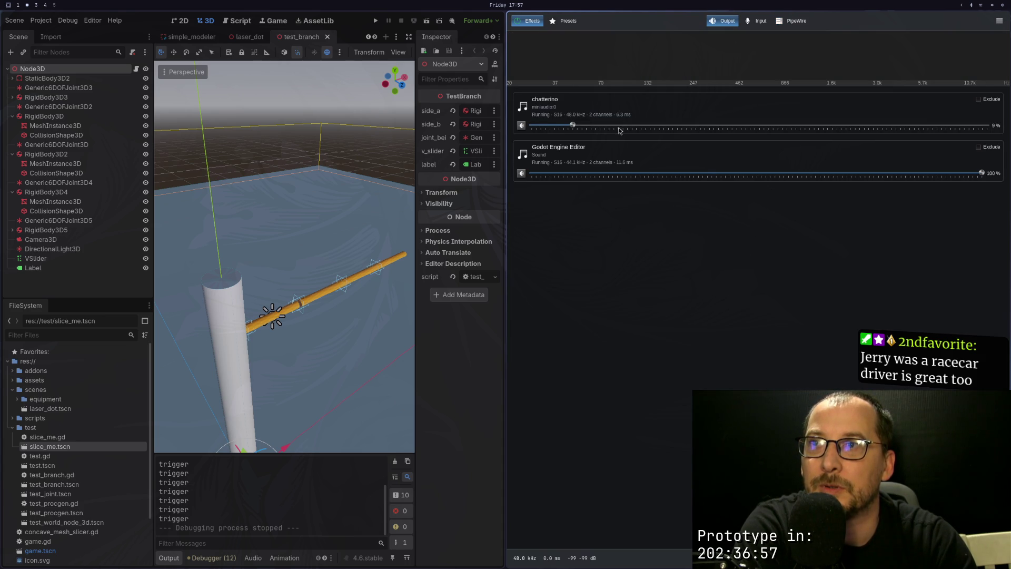
left_click(757, 21)
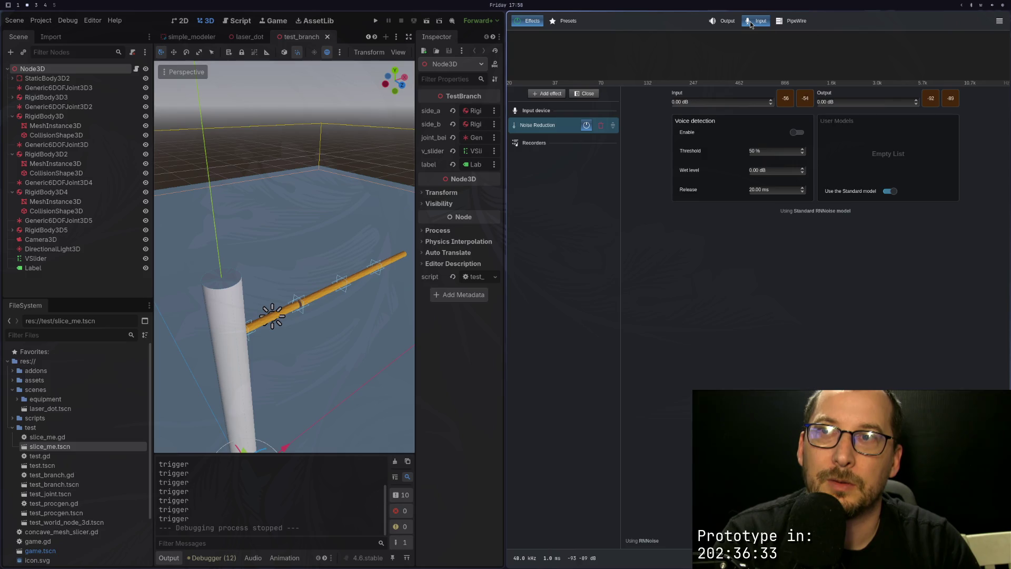
- Open ncpamixer, check Input and Output Devices, and select the HDA ATI HDMI output
left_click(995, 9)
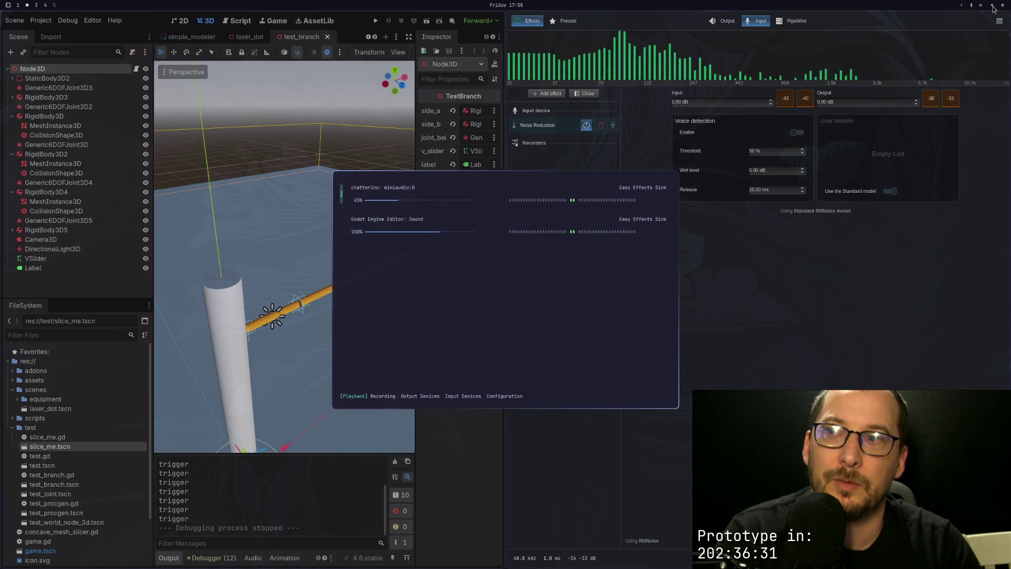
left_click(419, 395)
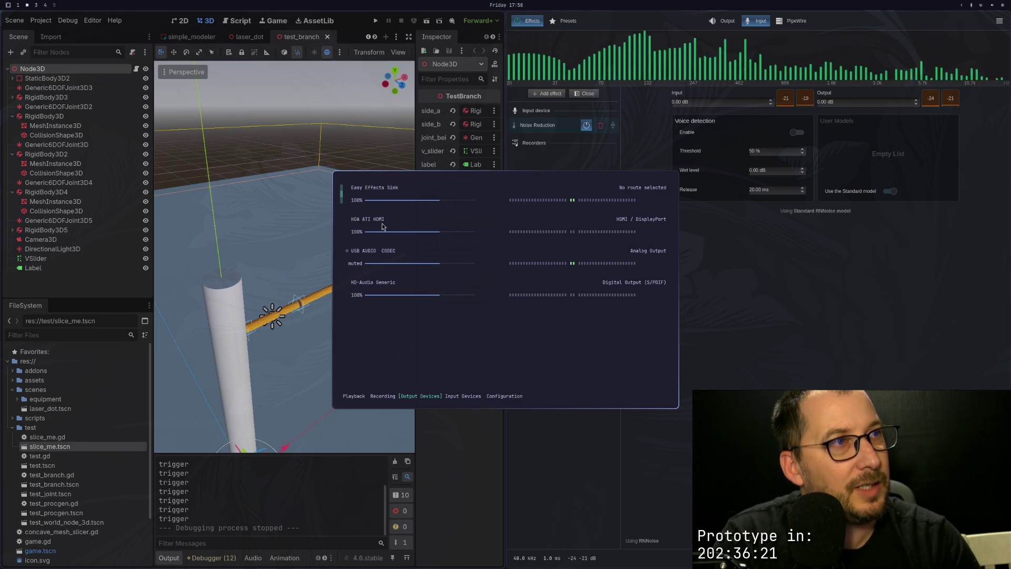
key("super+4")
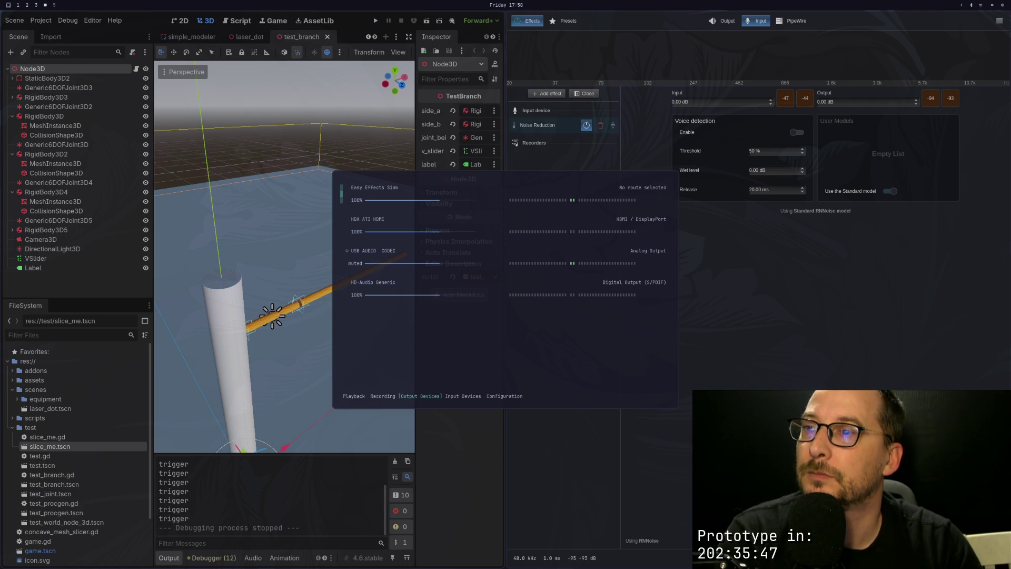
left_click(460, 399)
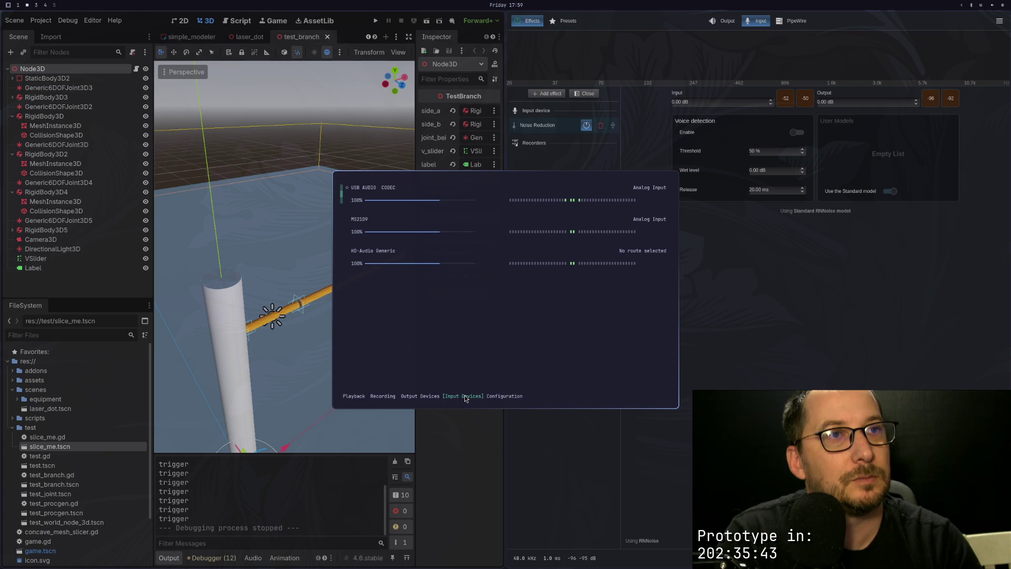
left_click(430, 397)
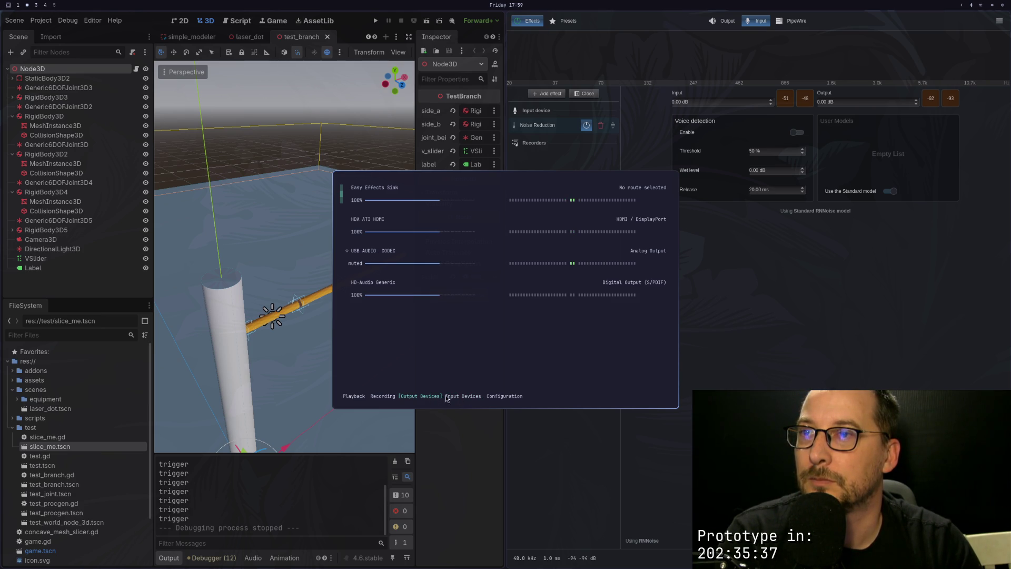
left_click(634, 223)
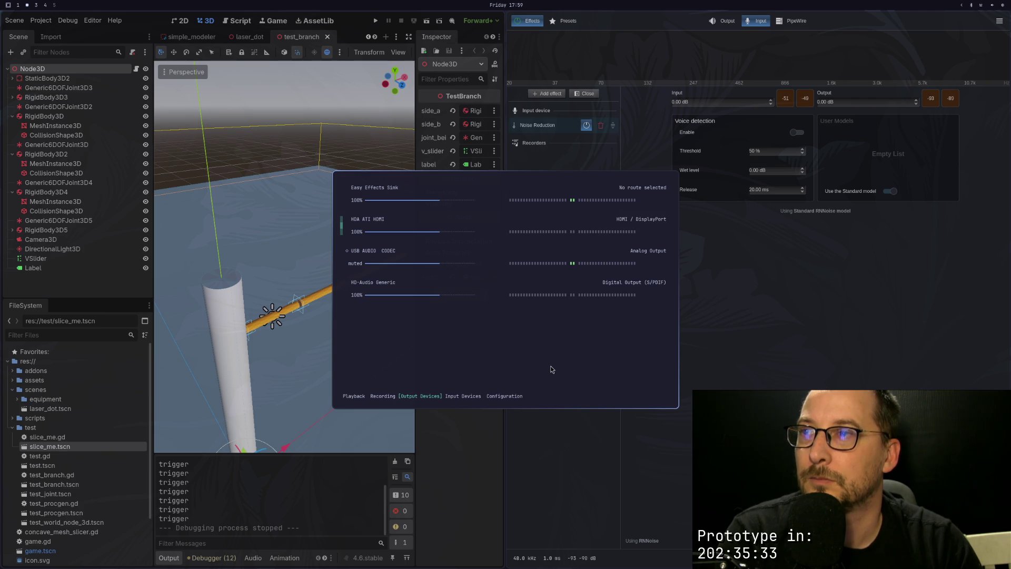
key("Escape")
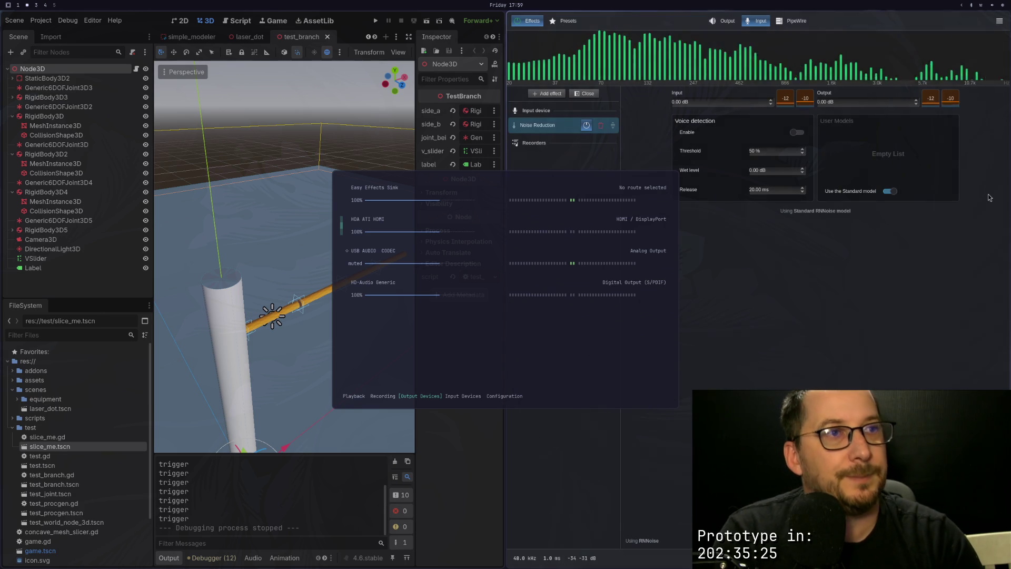
- Show Easy Effects' output streams, move ncpamixer down-left, and mute then unmute Firefox
left_click(724, 21)
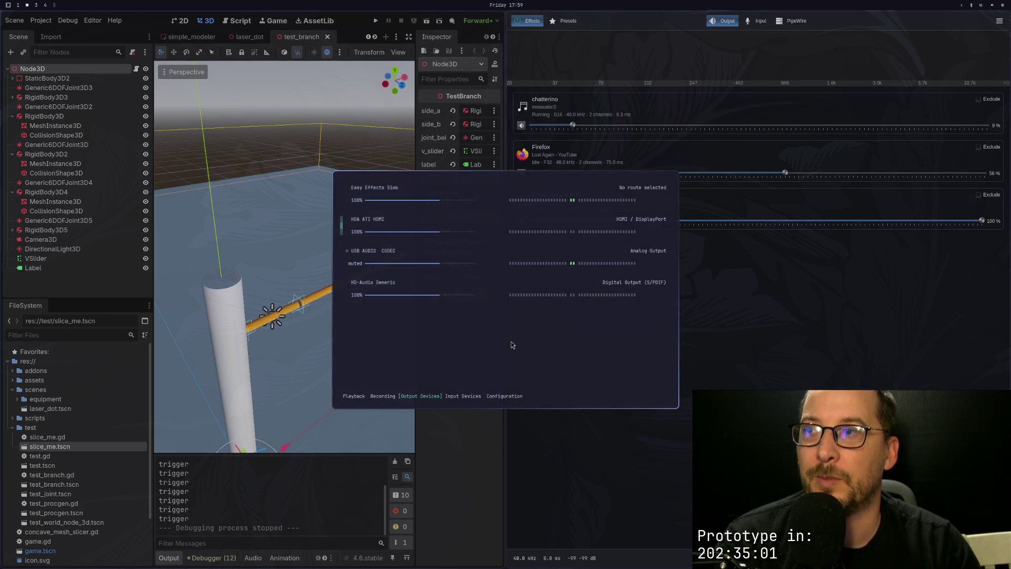
mouse_move(510, 343)
left_mouse_down()
mouse_move(435, 368)
mouse_move(365, 458)
left_mouse_up()
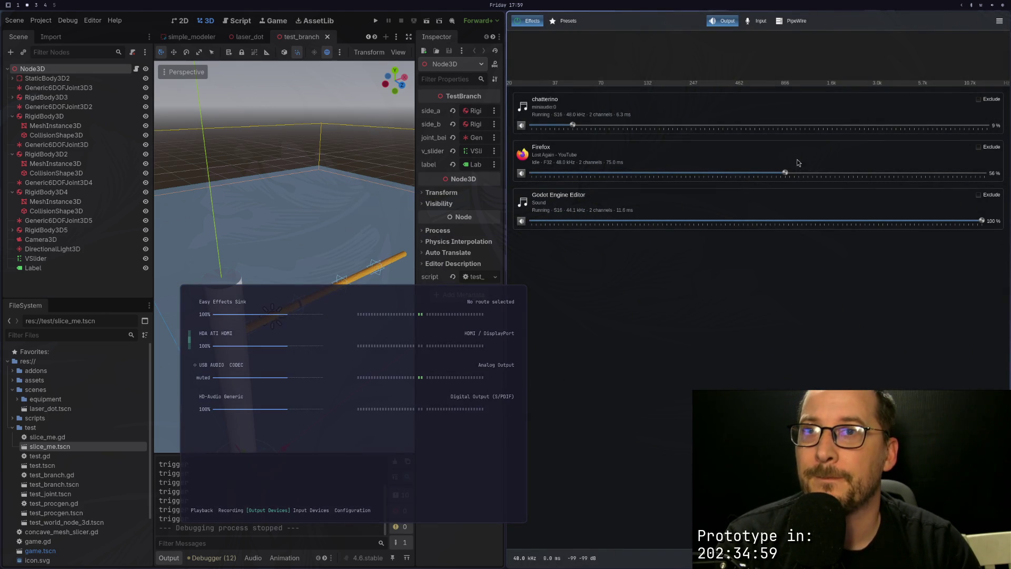
left_click(521, 174)
left_click(522, 174)
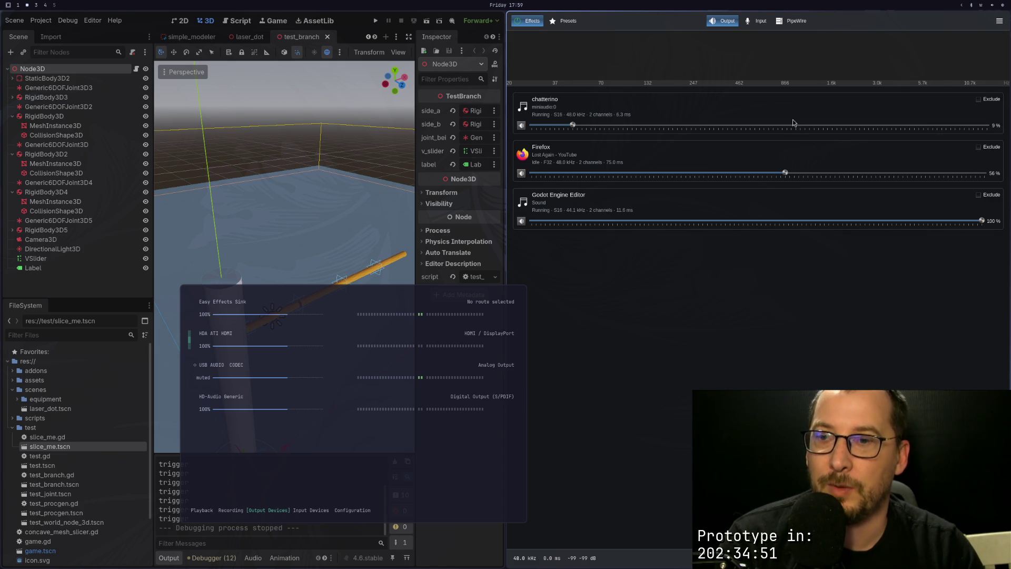
left_click(792, 21)
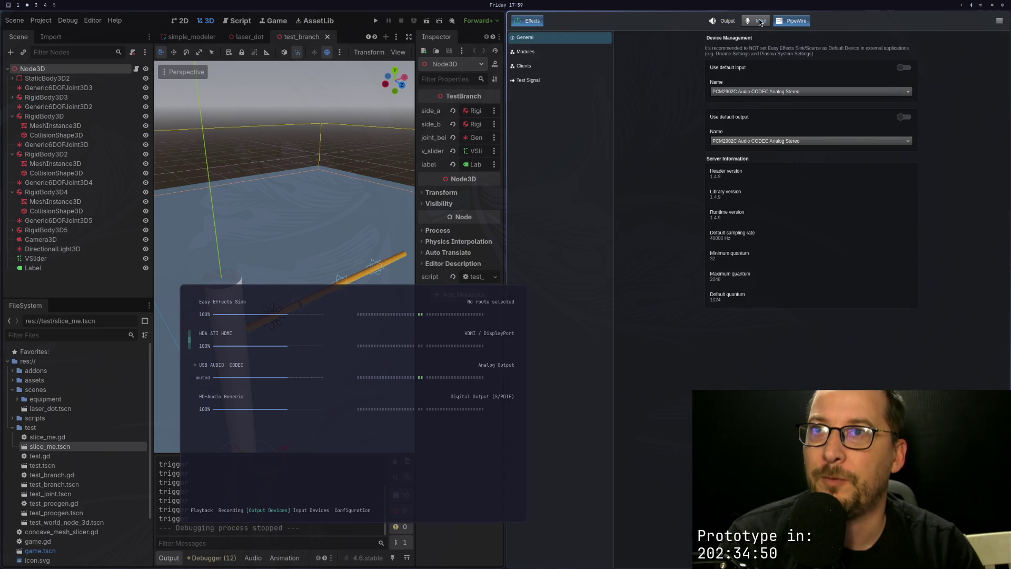
left_click(730, 22)
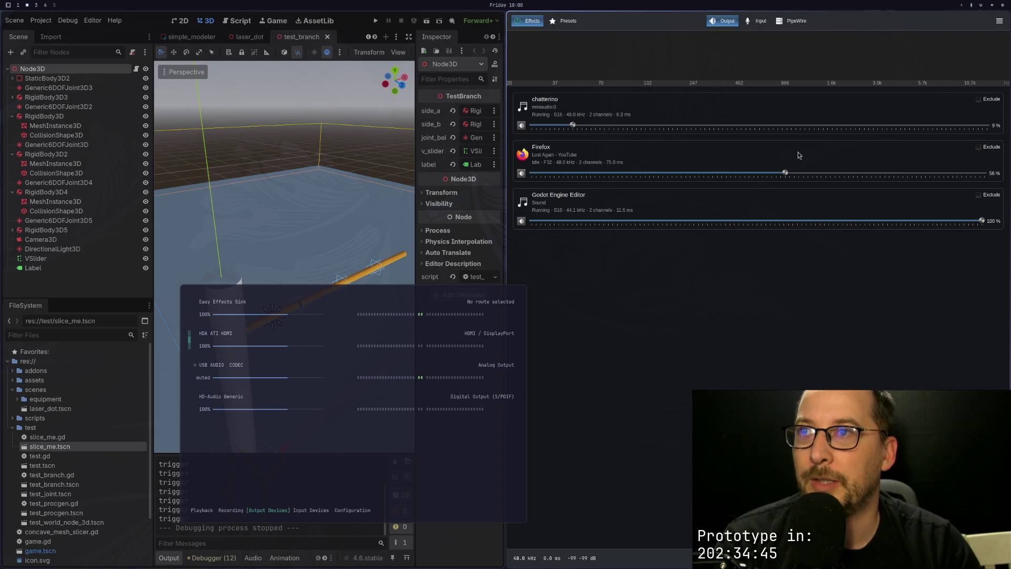
- List ncpamixer's playback streams and inspect Firefox's output device choices without changing them
left_click(203, 510)
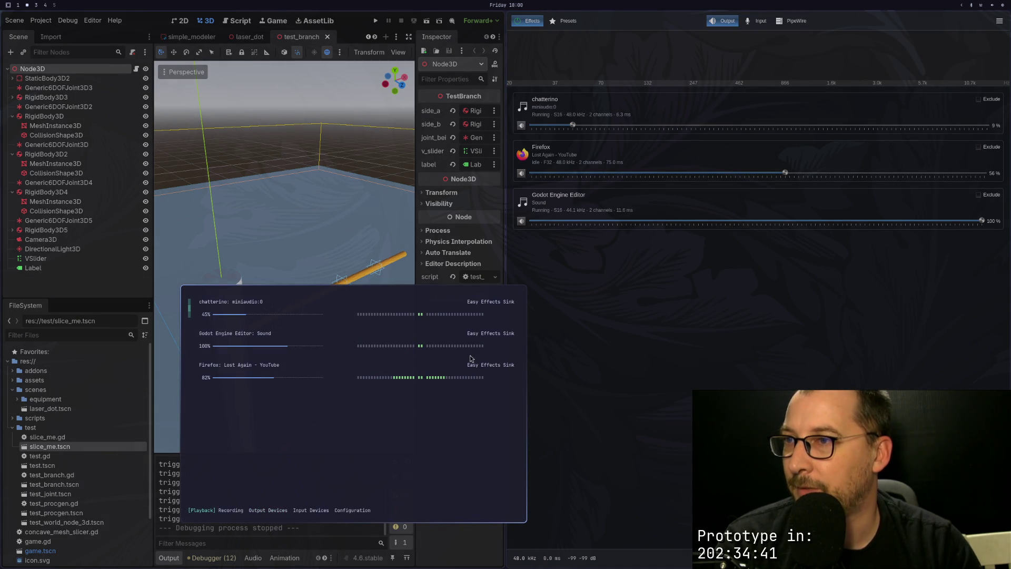
left_click(485, 364)
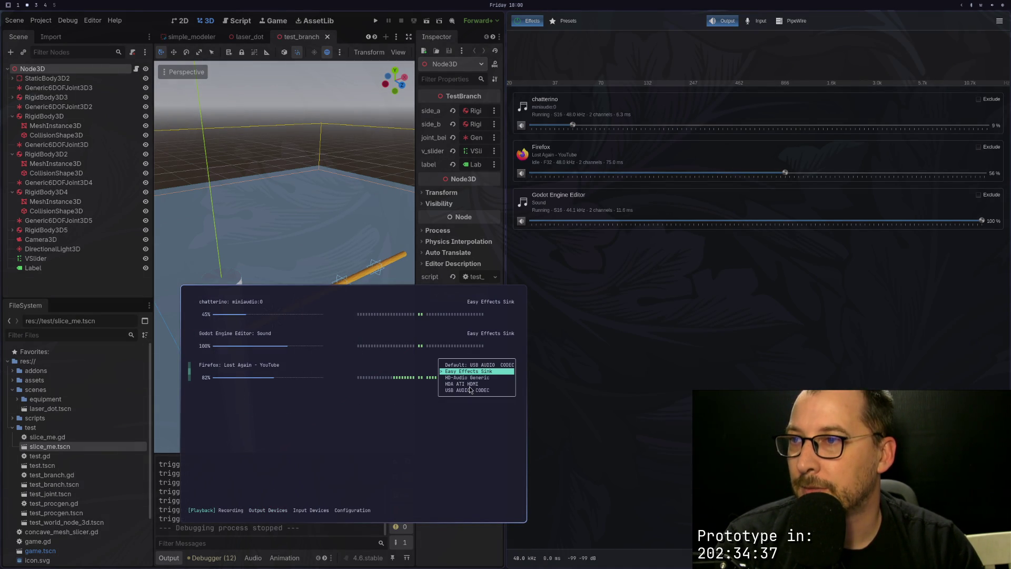
key("Escape")
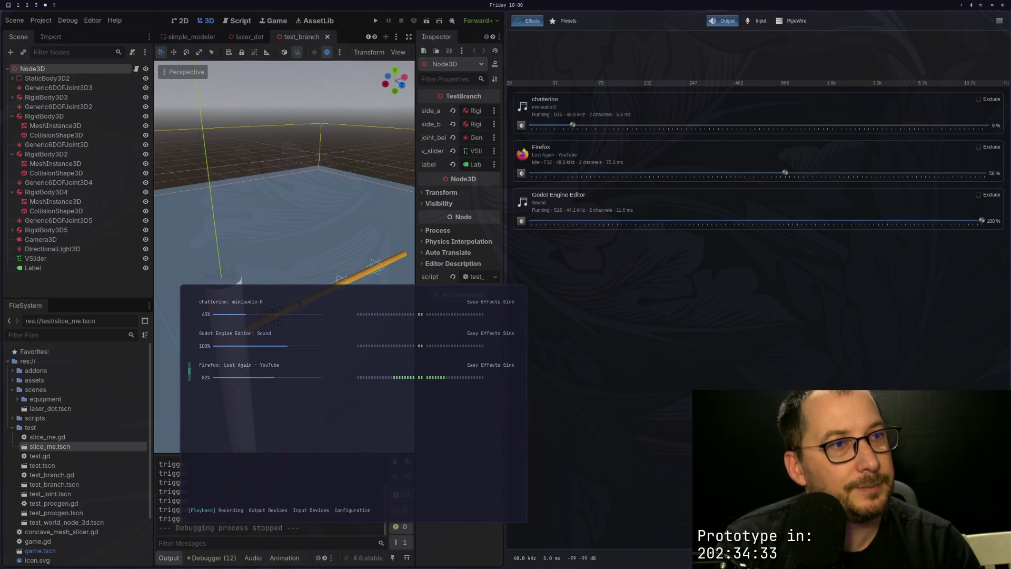
left_click(237, 308)
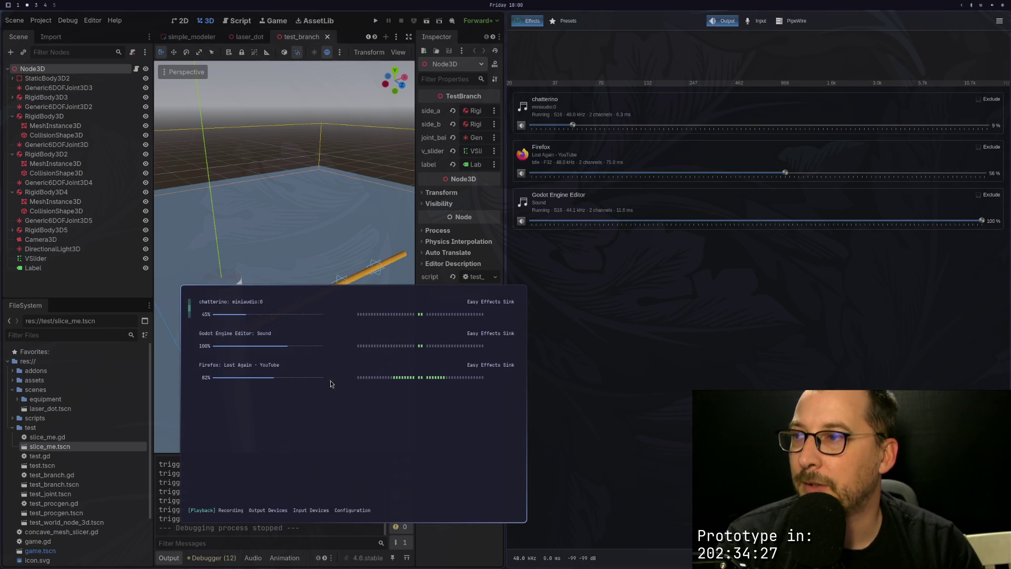
left_click(472, 364)
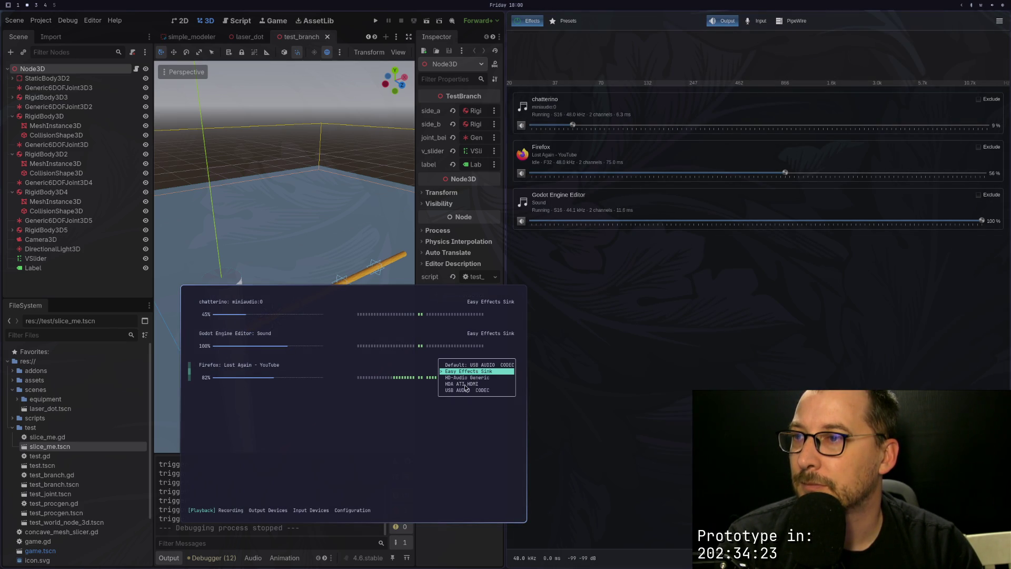
left_click(465, 388)
left_click(483, 364)
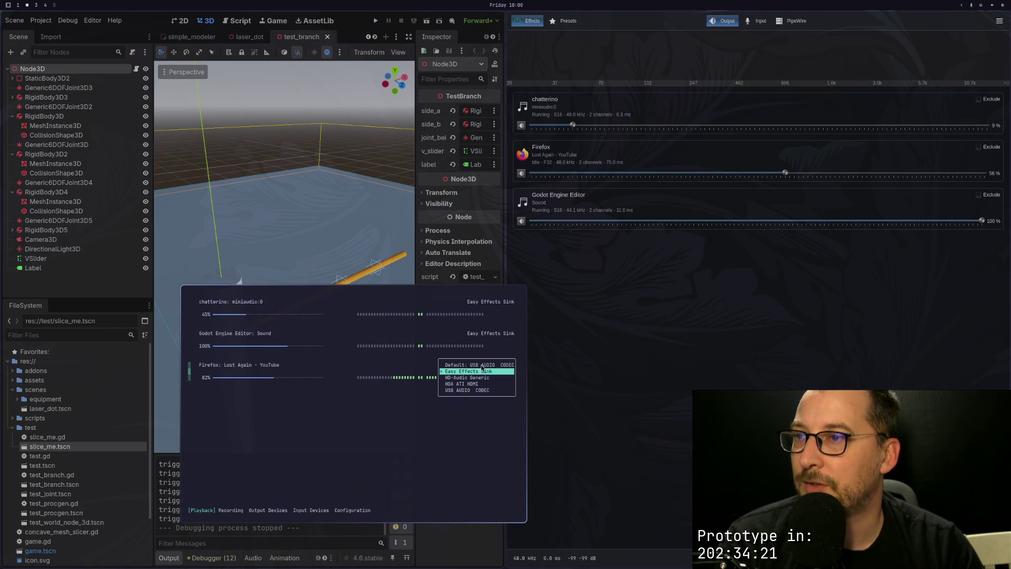
left_click(475, 389)
left_click(487, 364)
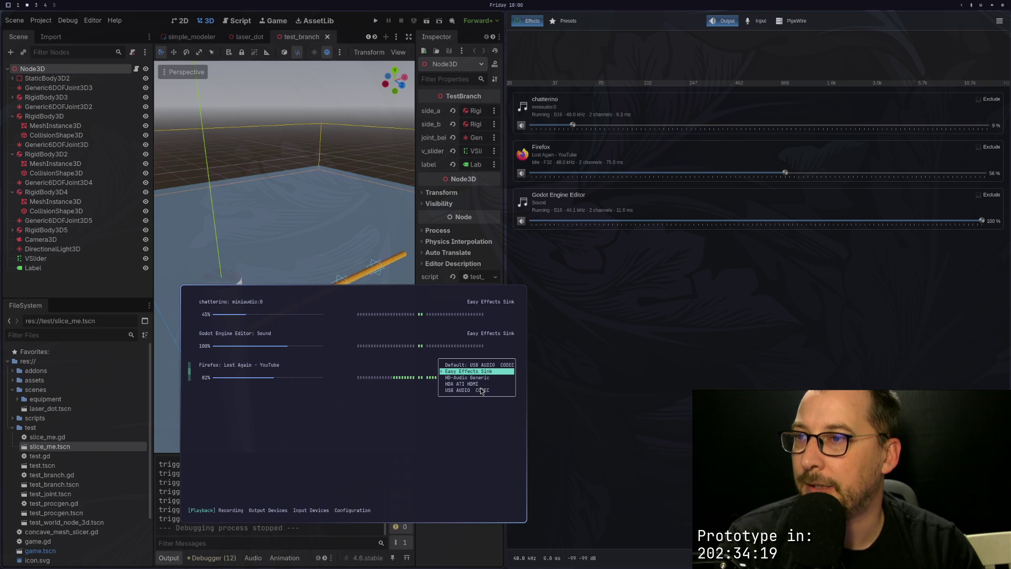
left_click(481, 391)
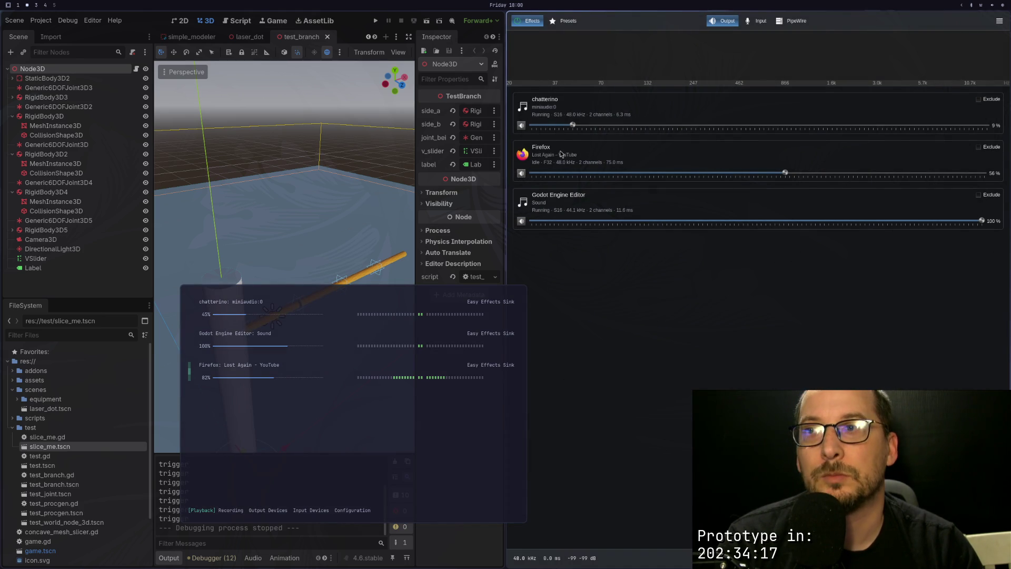
- Exclude Firefox from Easy Effects and route it to the HDA ATI HDMI output
left_click(978, 147)
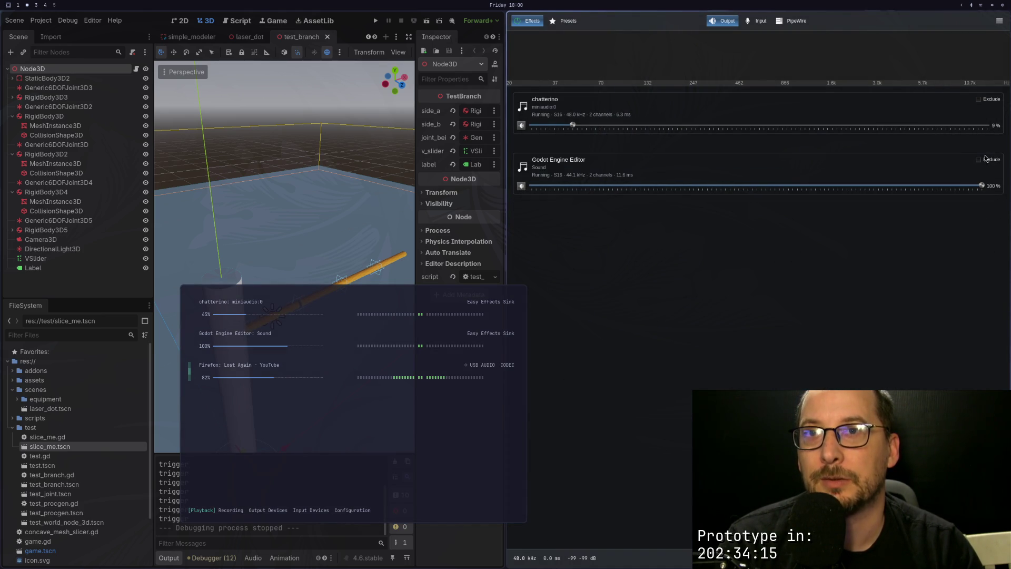
left_click(491, 385)
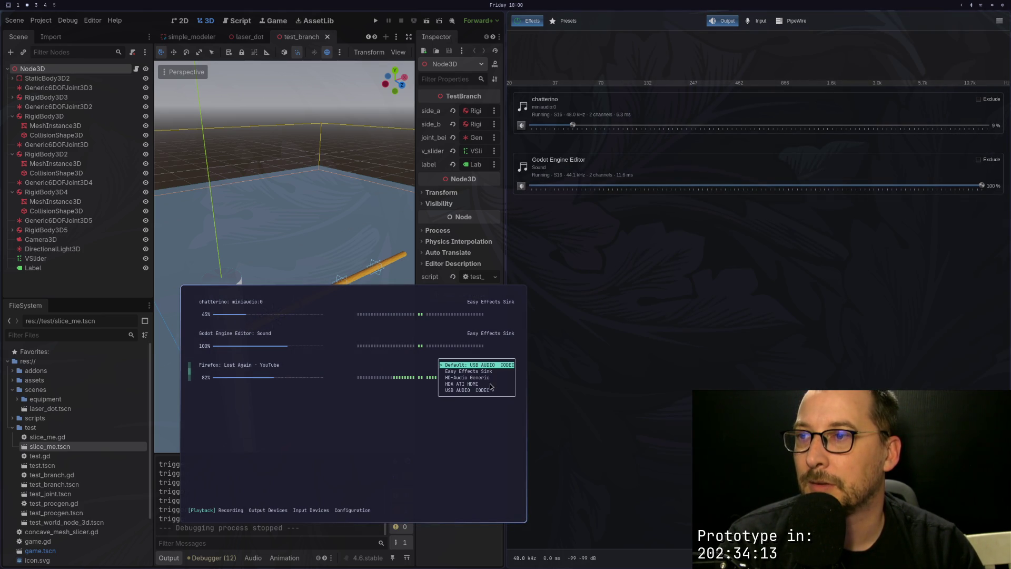
left_click(490, 384)
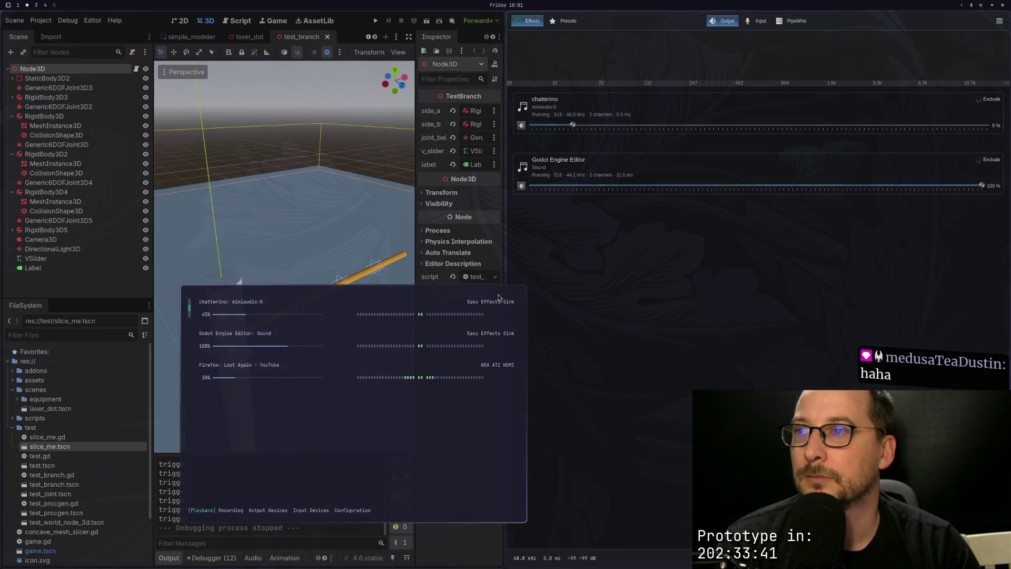
- Dismiss the ncpamixer scratchpad window with Escape
key("Escape")
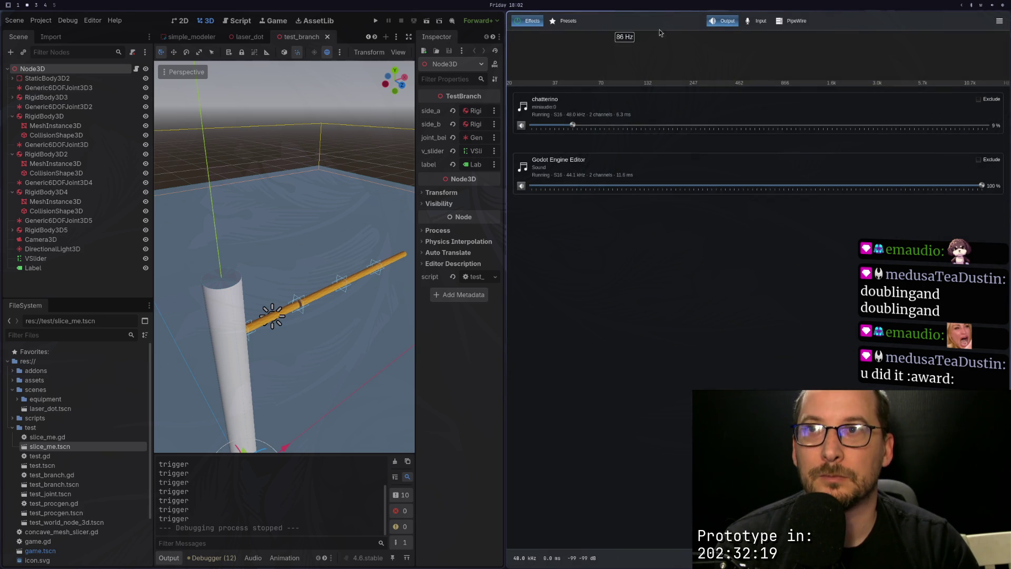
- Choose the Navi 21/23 HDMI/DP Audio Controller as Easy Effects' output, then view output streams
left_click(793, 21)
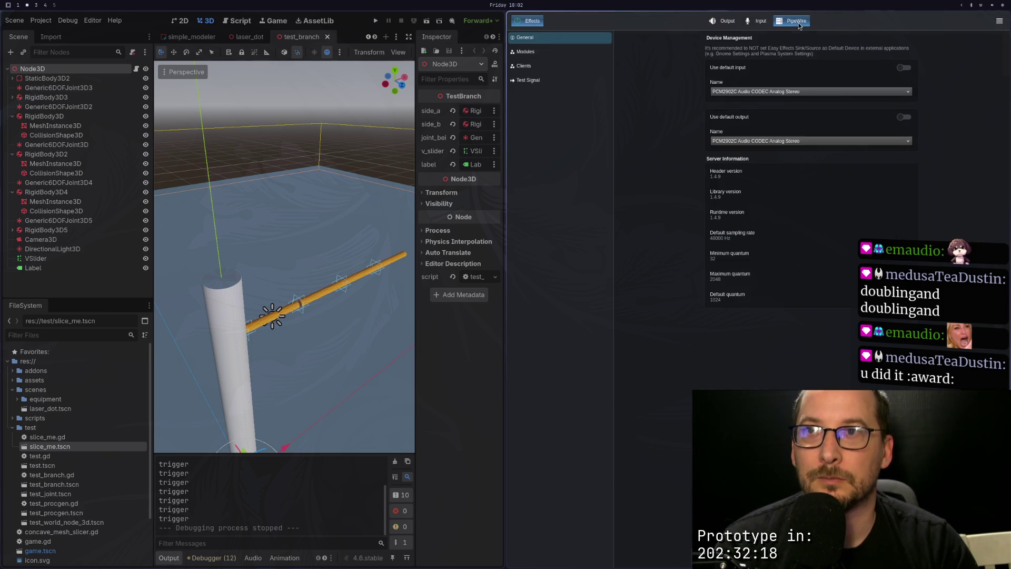
left_click(794, 141)
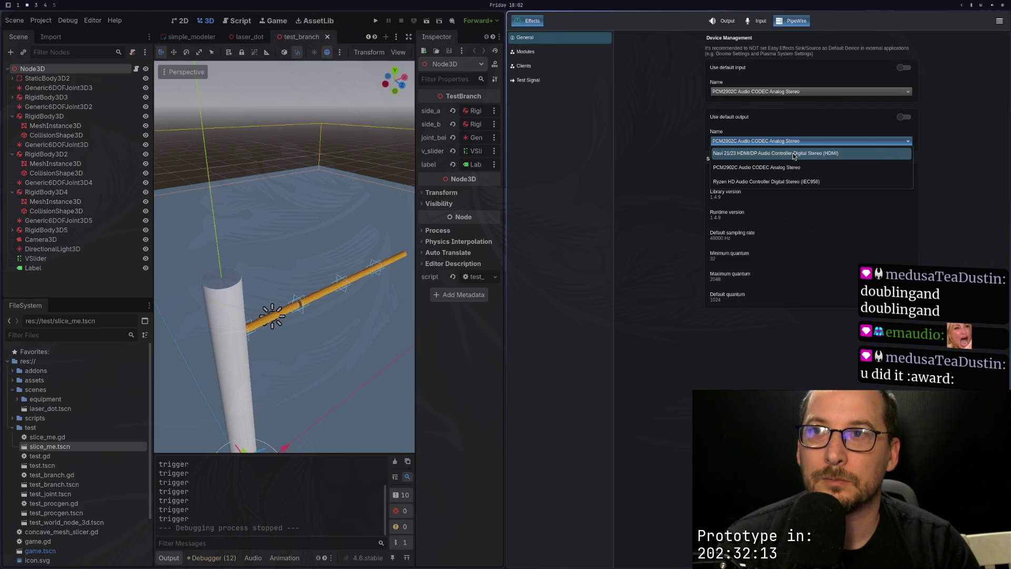
left_click(795, 153)
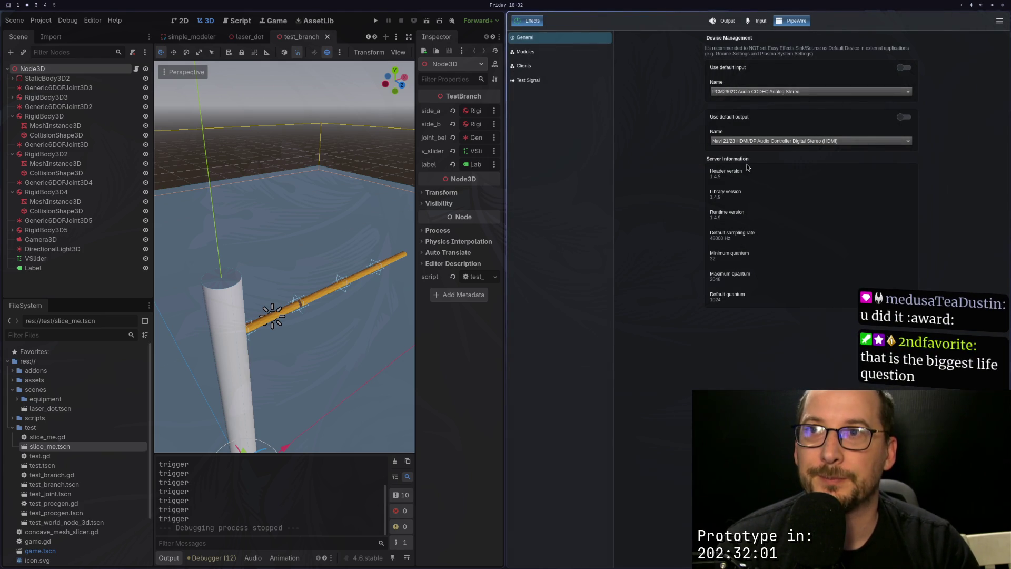
left_click(845, 141)
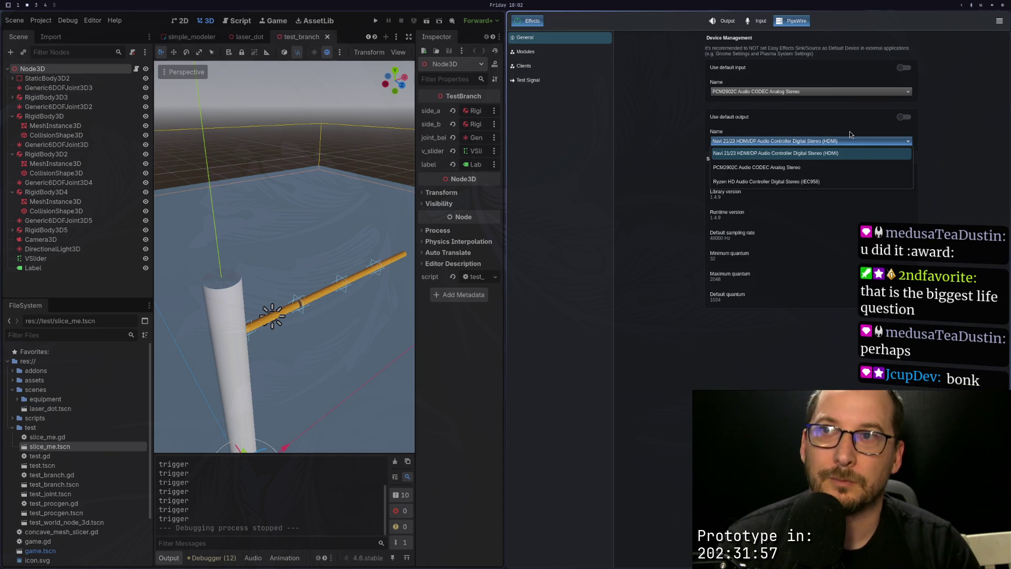
left_click(838, 128)
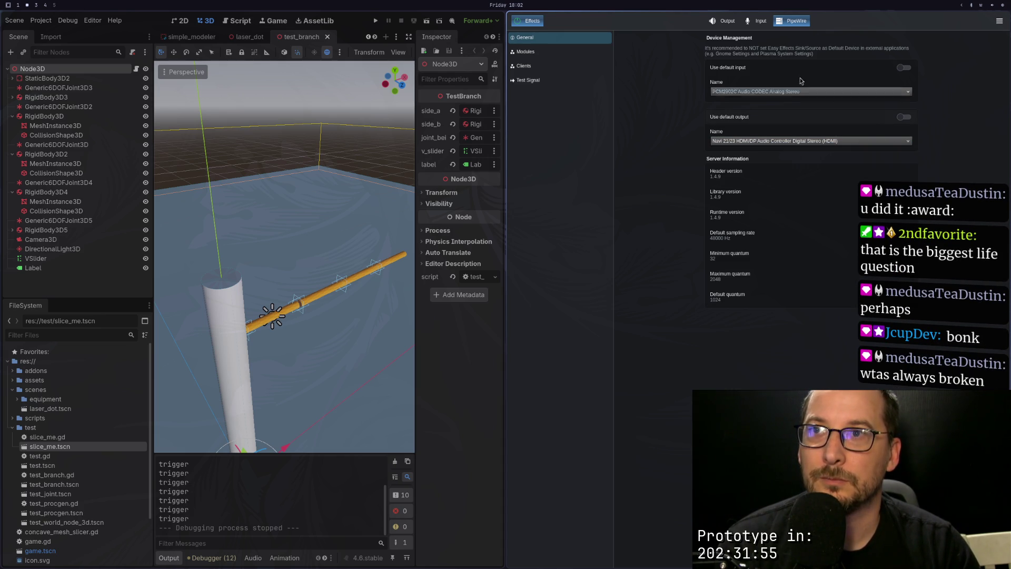
left_click(721, 26)
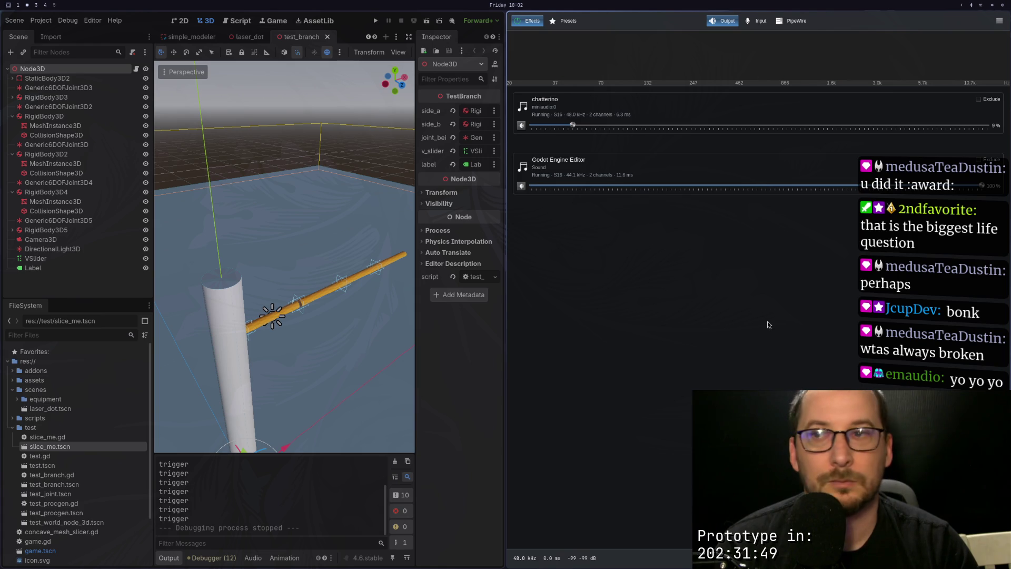
- Close Easy Effects, launch ncpamixer, and send Firefox's audio to HD-Audio Generic
key("super+w")
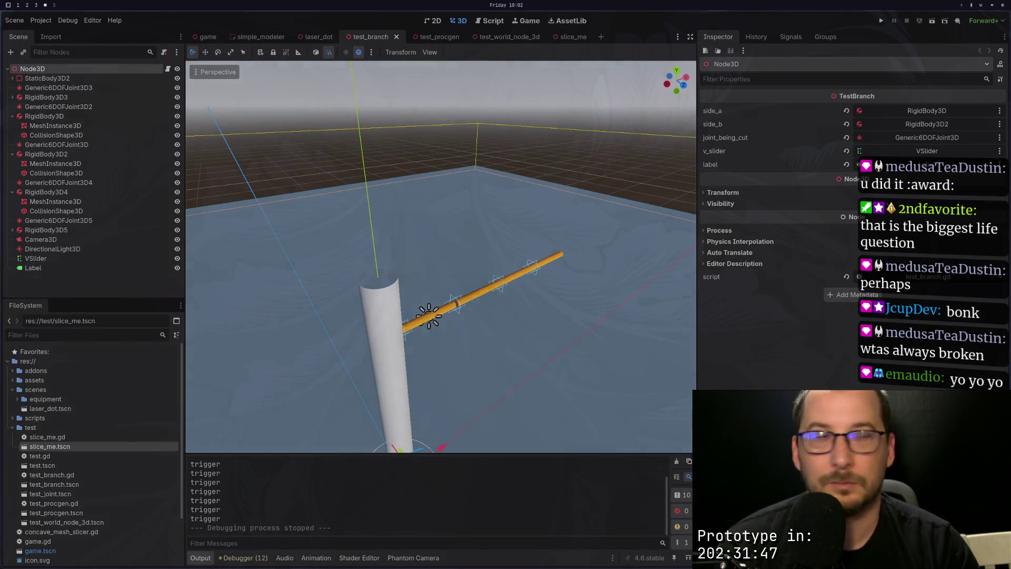
key("super+space")
key("Escape")
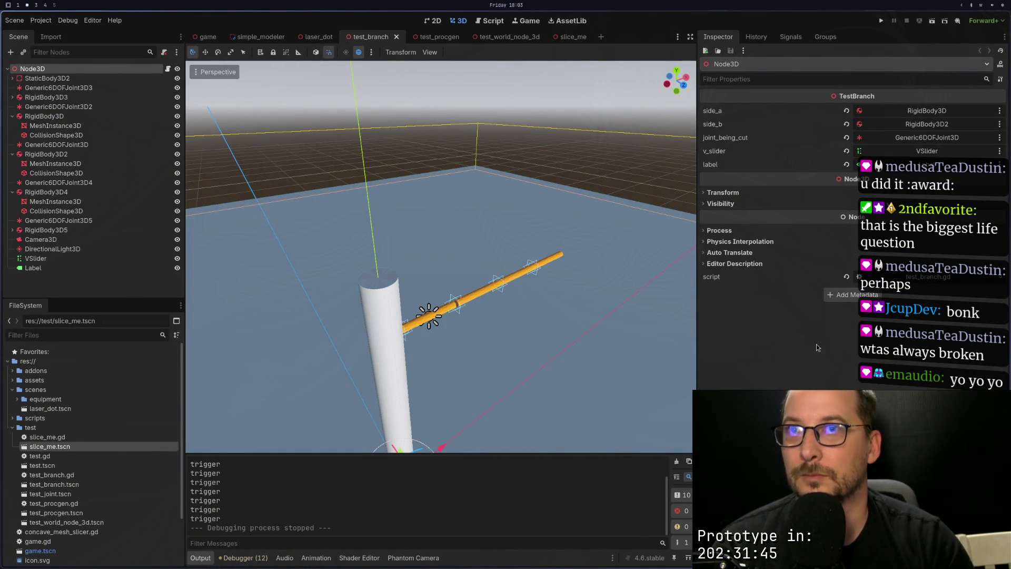
key("super+a")
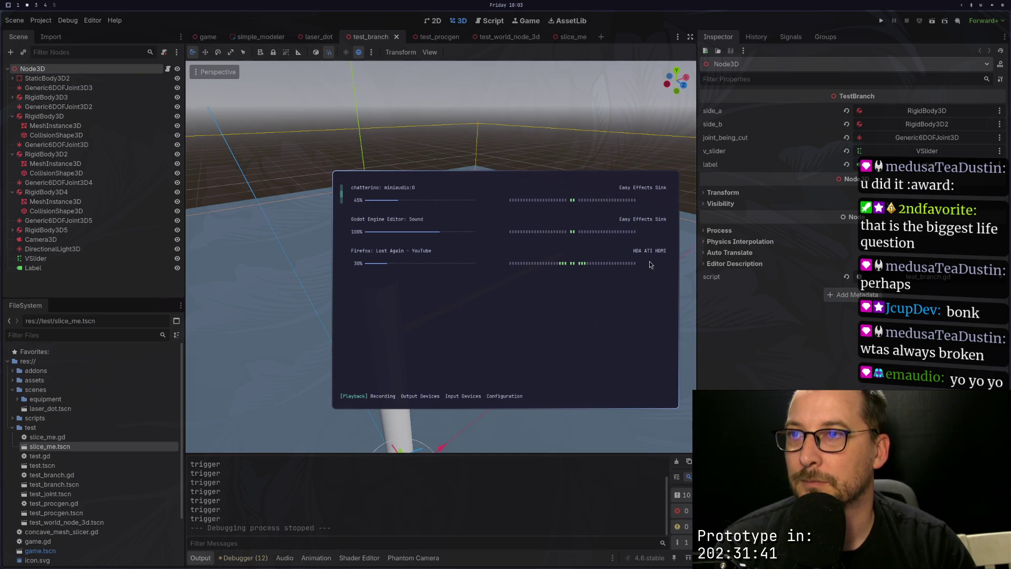
left_click(656, 251)
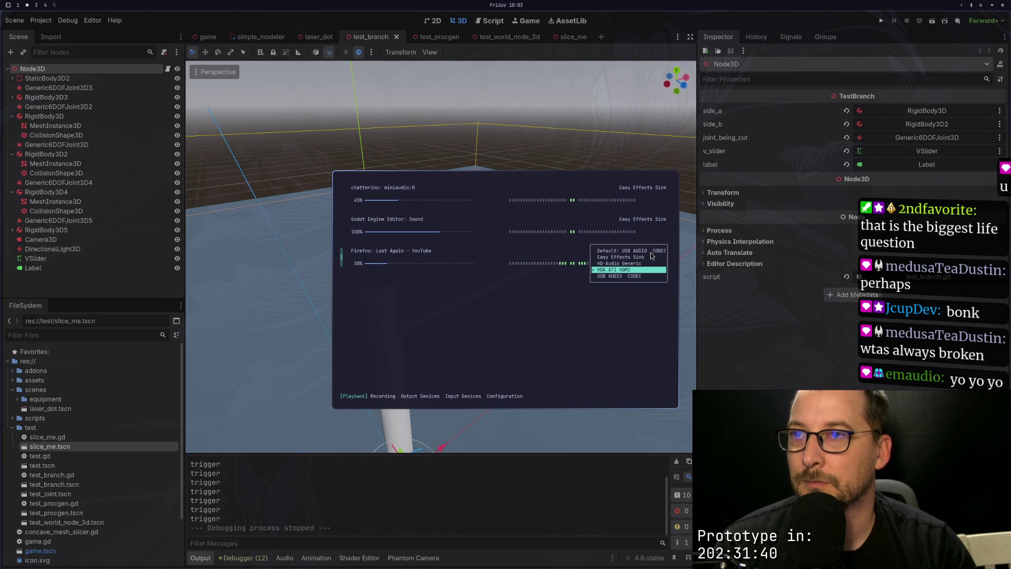
left_click(617, 266)
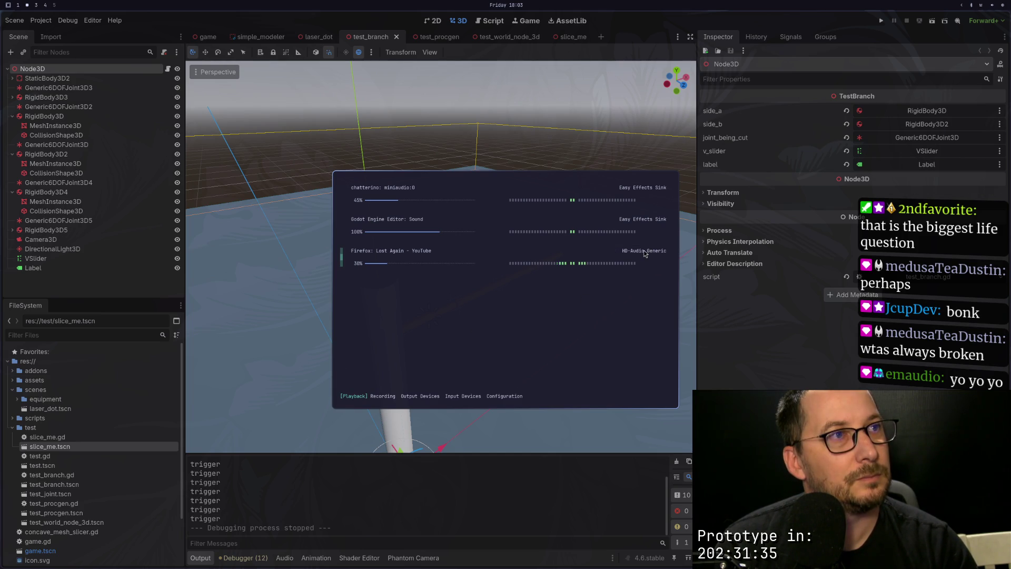
key("Escape")
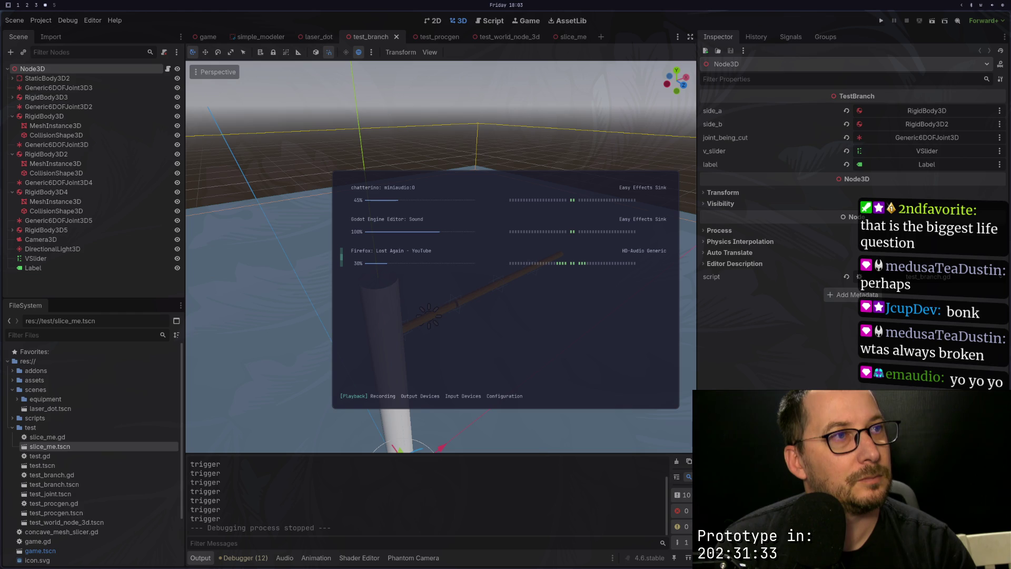
- Route Firefox to the Easy Effects Sink, close the mixer, and return to controller_chainsaw.gd
key("super+2")
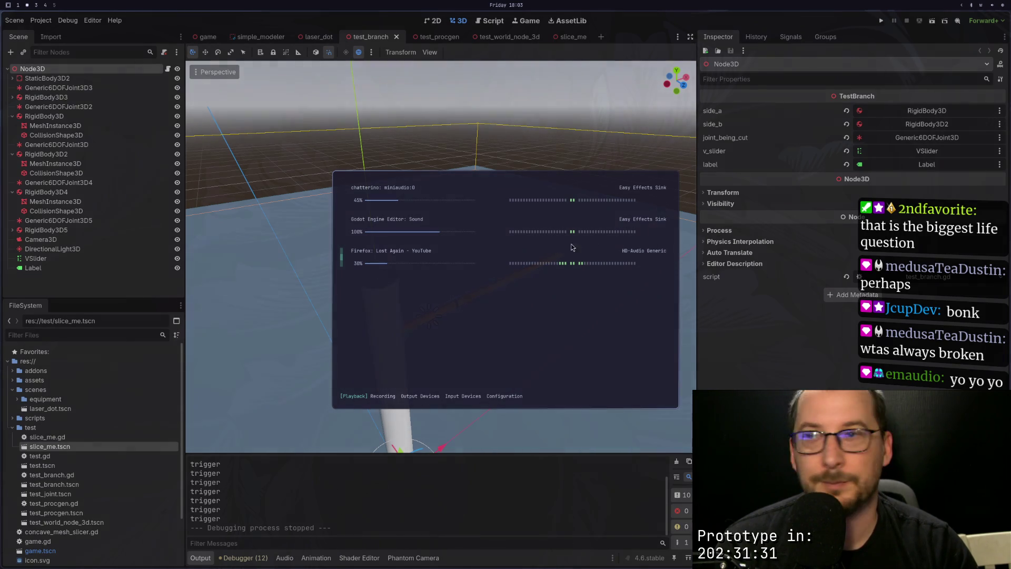
left_click(636, 252)
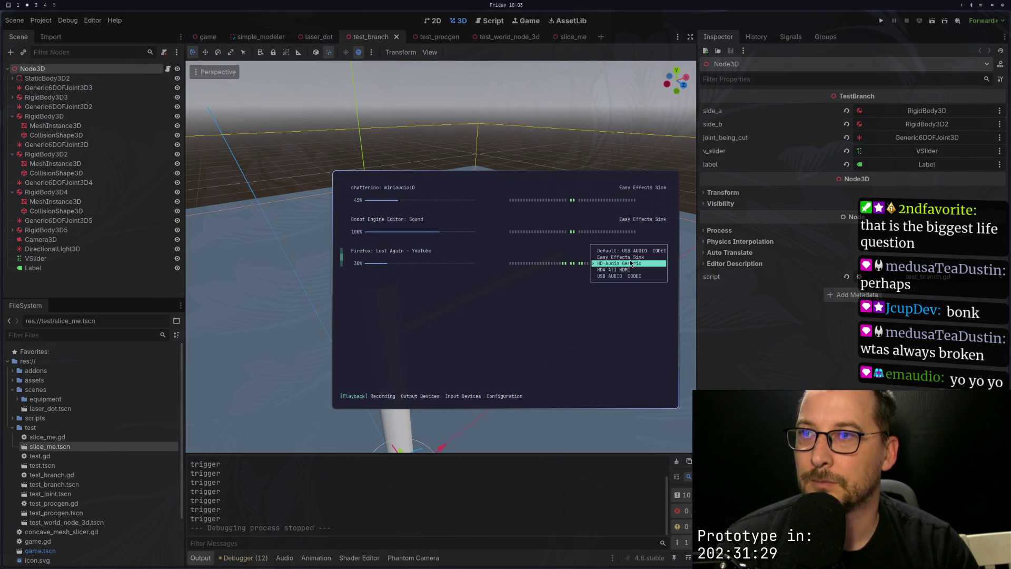
left_click(631, 257)
left_click(641, 255)
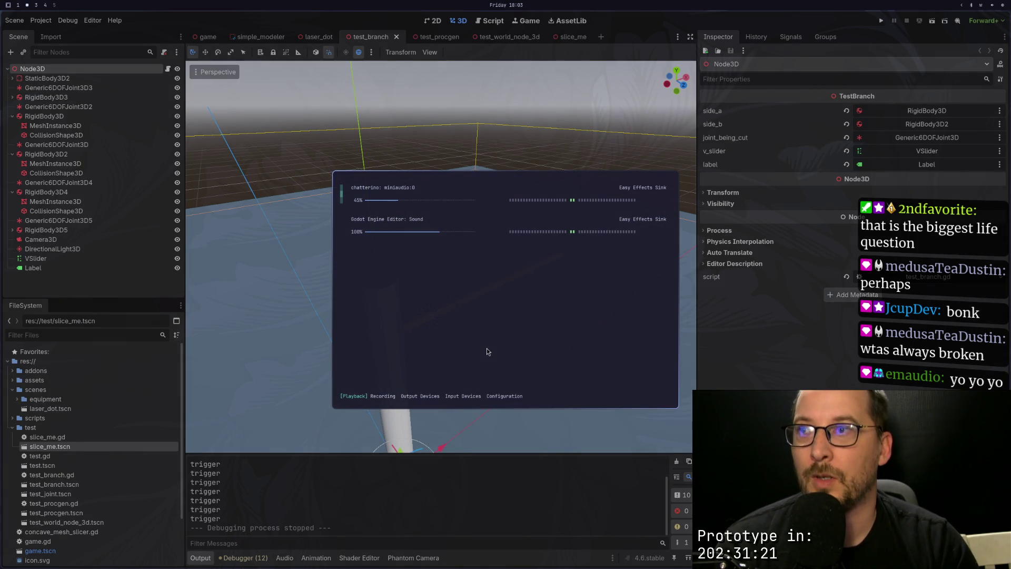
key("super+2")
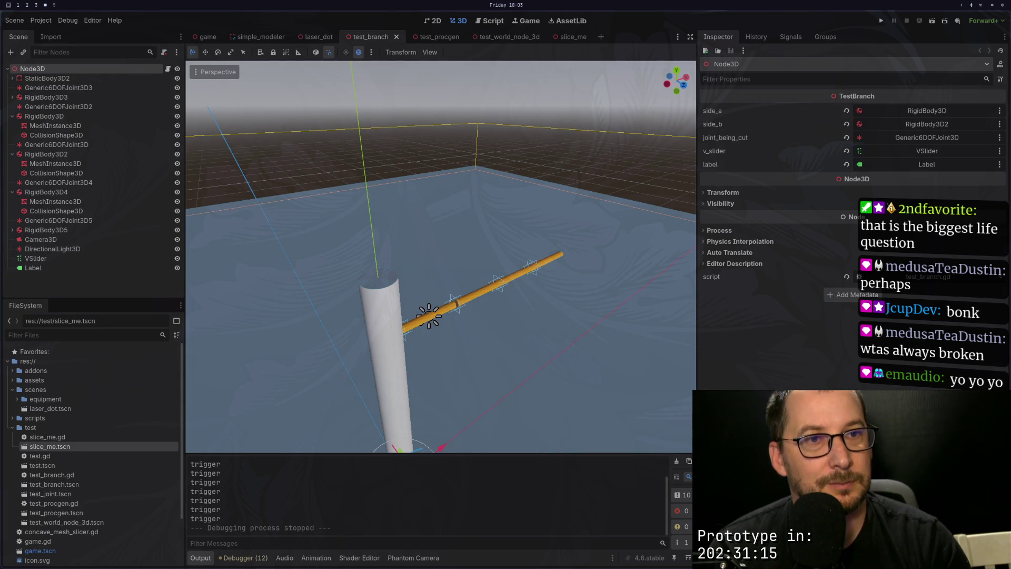
key("super+1")
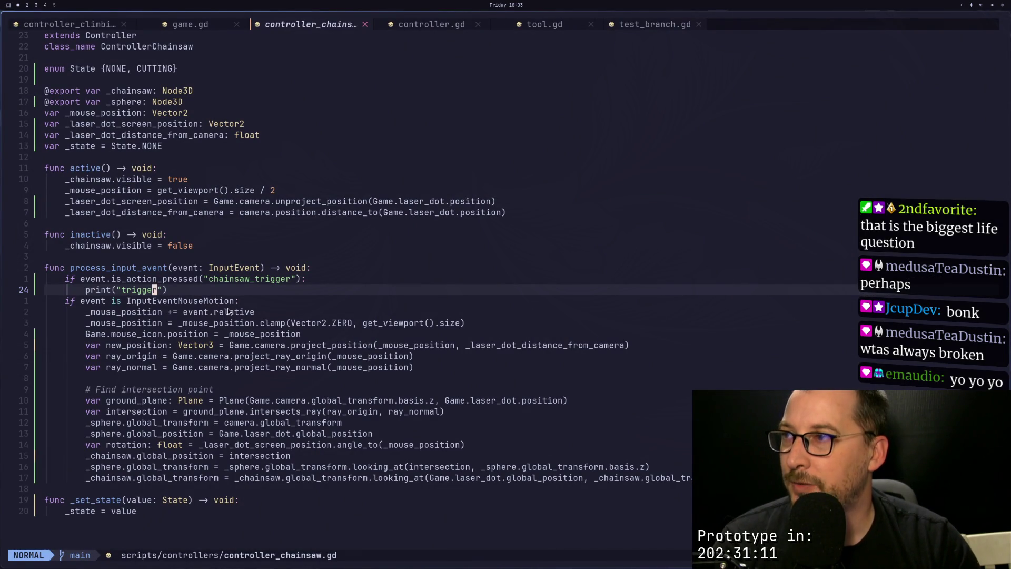
- Move through the input handling code and discard a started if line at the file's end
key("k")
key("k")
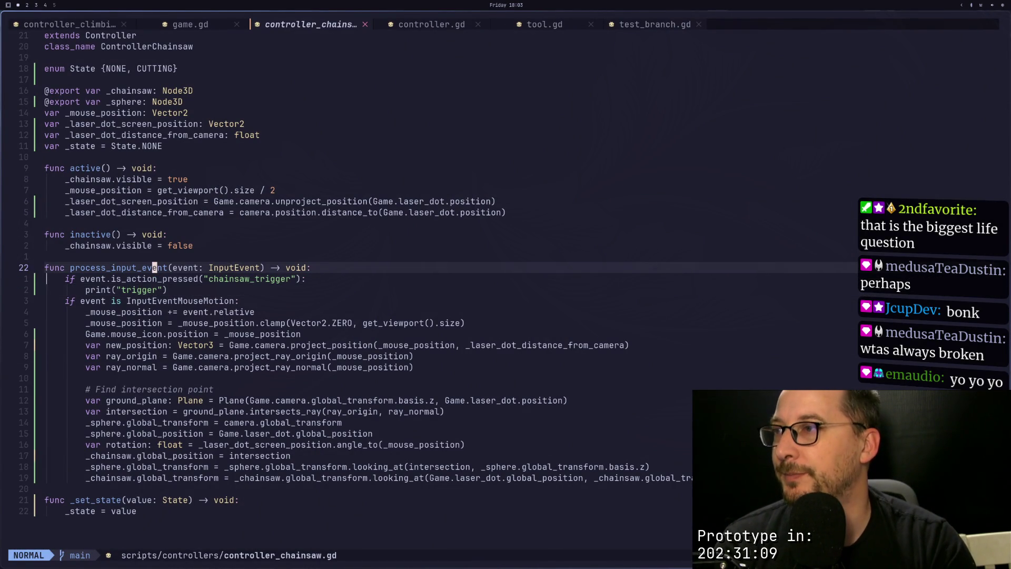
key("j")
key("j")
key("j")
key("k")
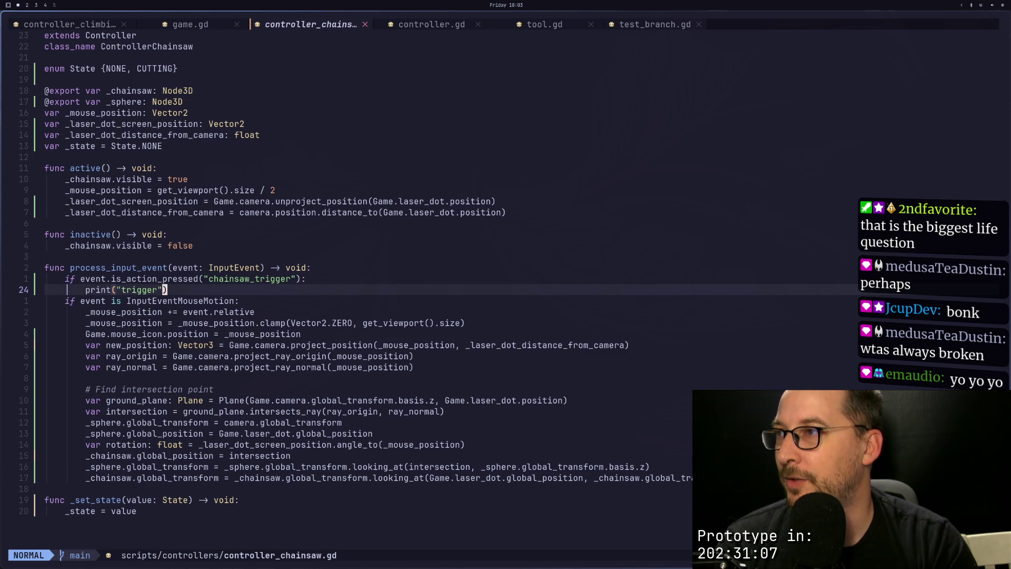
key("k")
key("k")
key("k")
key("k")
key("k")
key("j")
key("j")
key("j")
key("j")
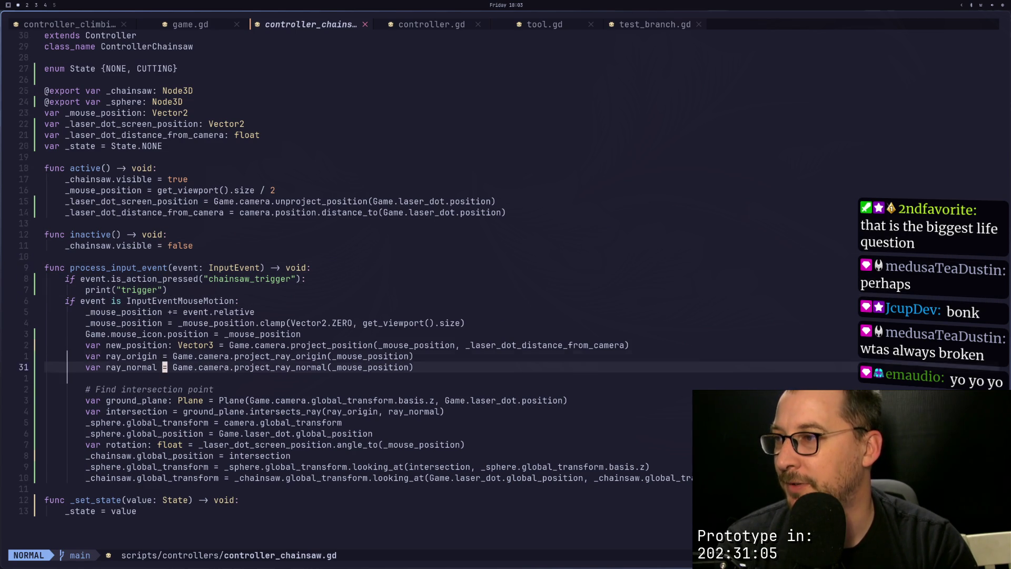
key("k")
key("j")
key("j")
key("j")
key("j")
type("Go")
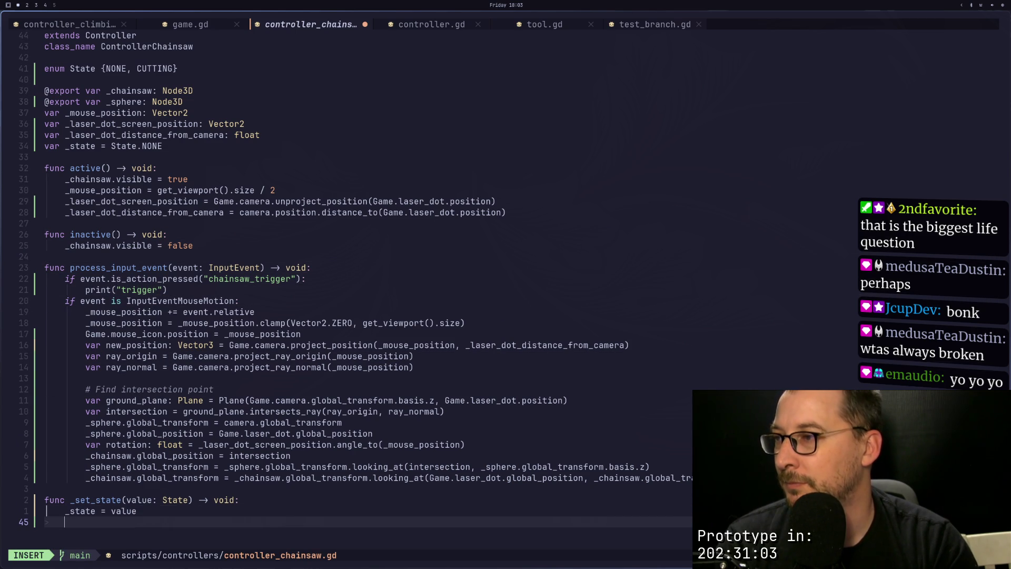
type("if")
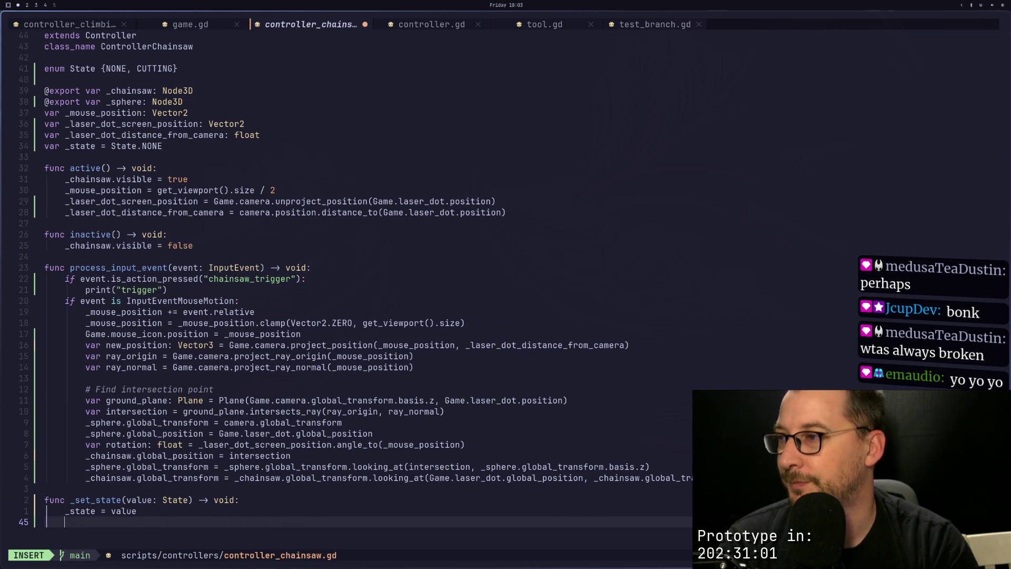
key("BackSpace")
key("BackSpace")
key("BackSpace")
key("Return")
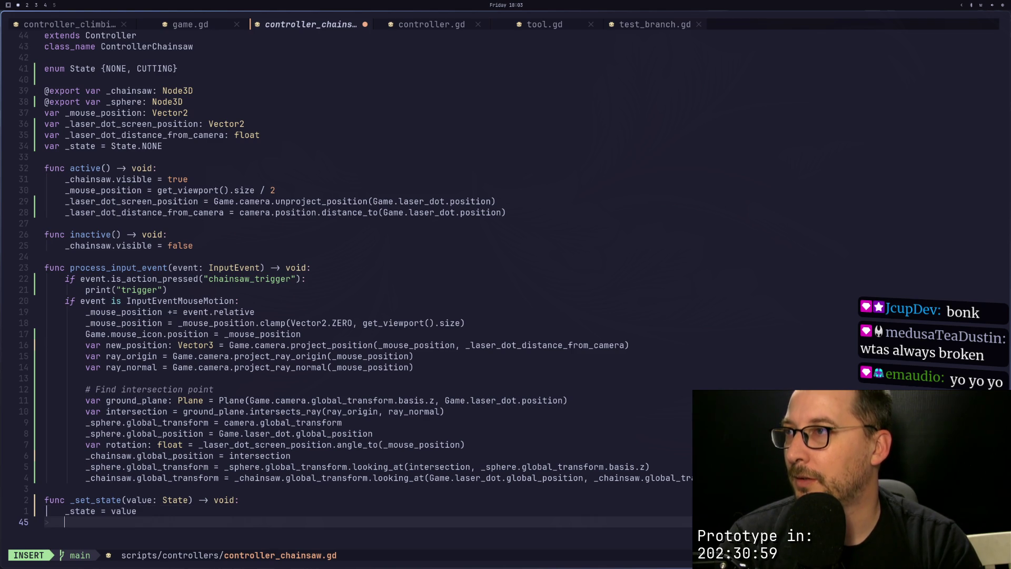
key("Escape")
- Add RUNNING after NONE in the State enum and save the script
left_click(114, 70)
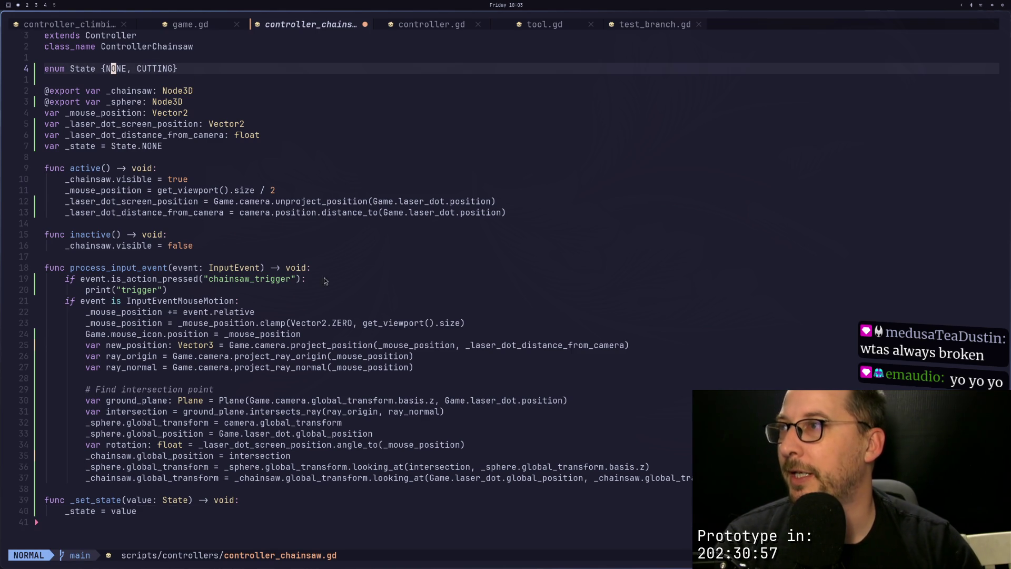
key("l")
key("l")
key("l")
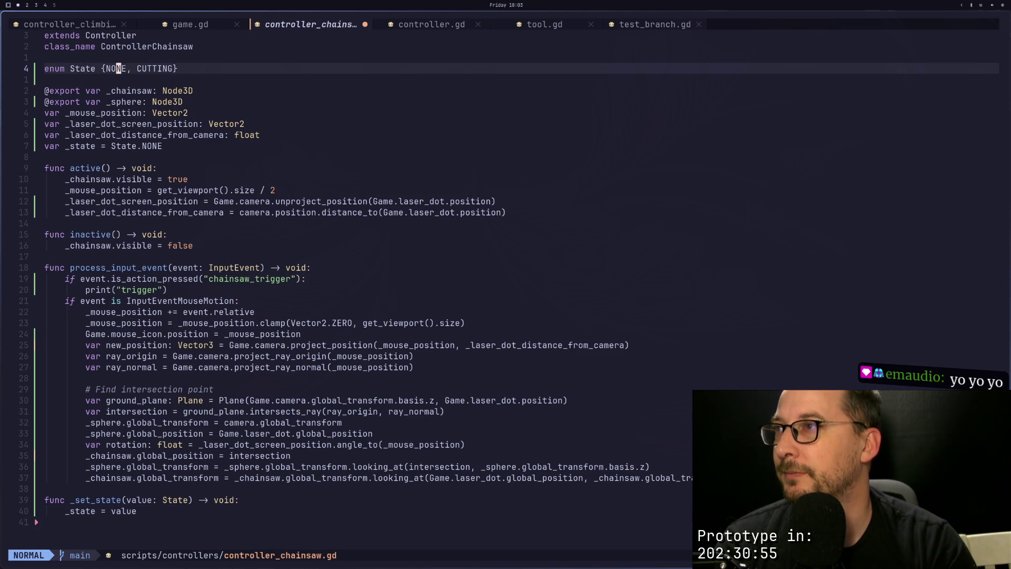
type("ate")
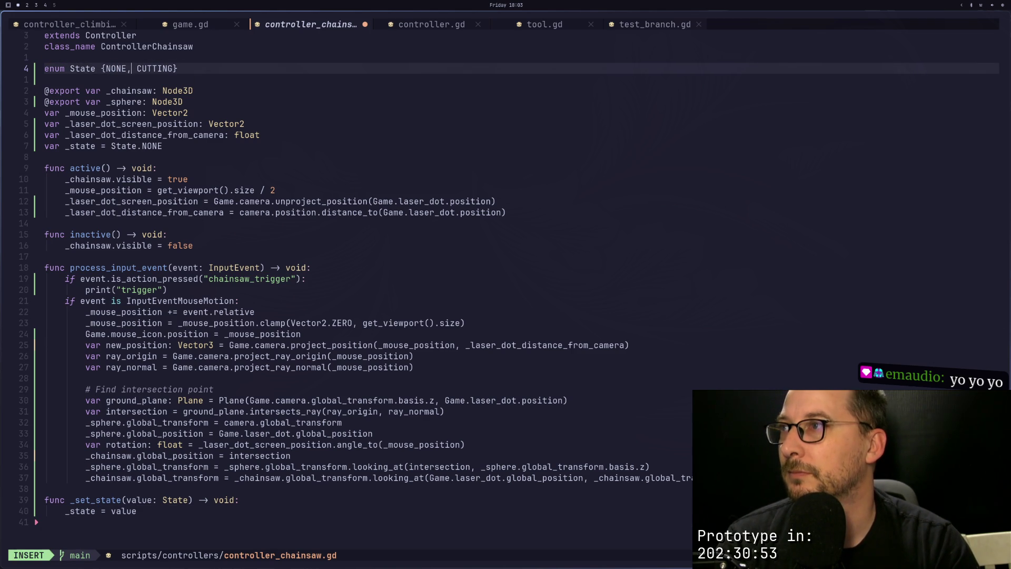
type(" {NONE, RU")
type("NNING,")
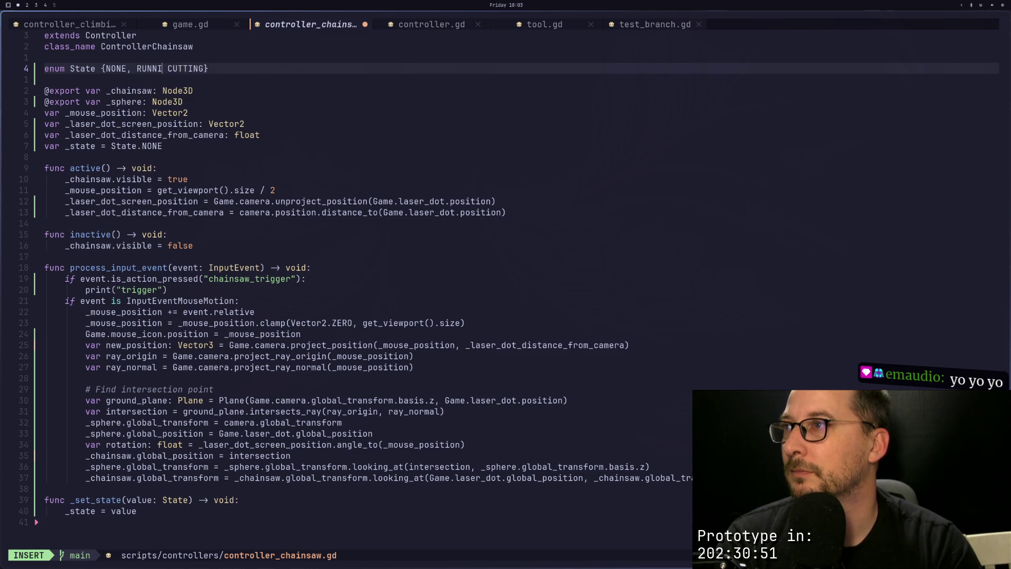
key("Escape")
type(":w")
key("Return")
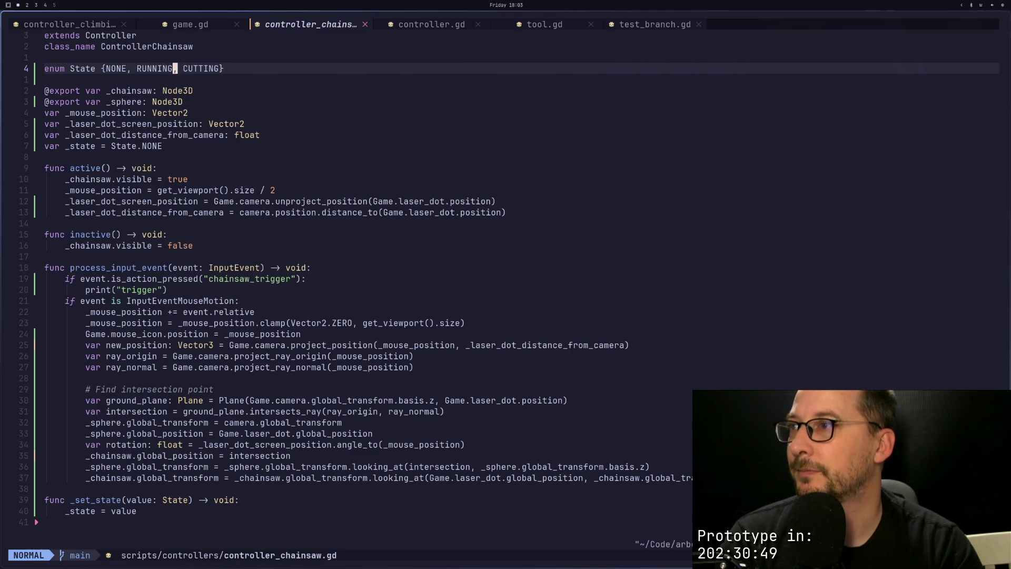
key("1")
- Replace the trigger's print call on line 24 with _set_state(State.CUTTING)
key("2")
key("j")
key("8")
key("j")
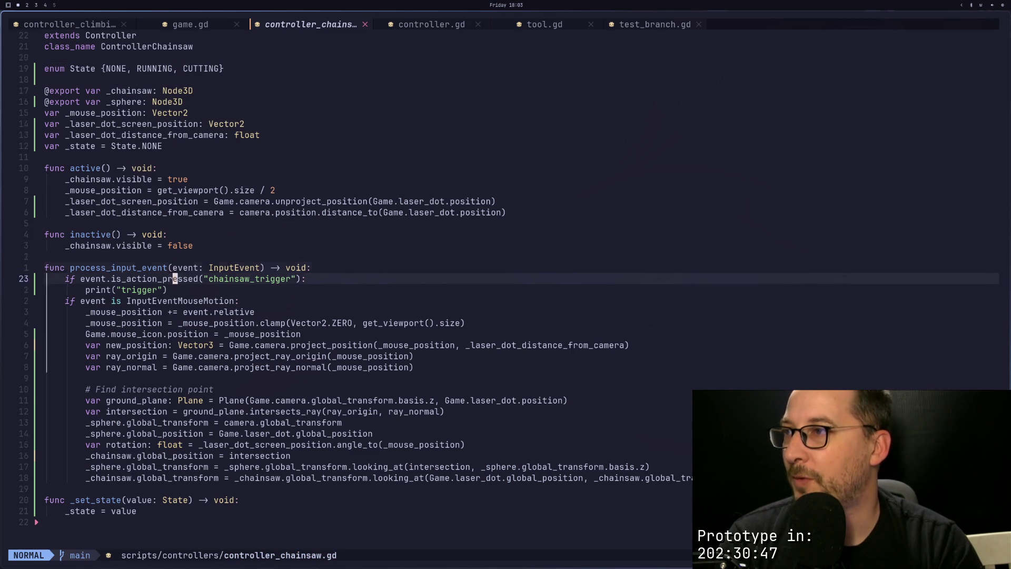
key("f")
key("quotedbl")
key("shift+c")
key("BackSpace")
key("BackSpace")
key("BackSpace")
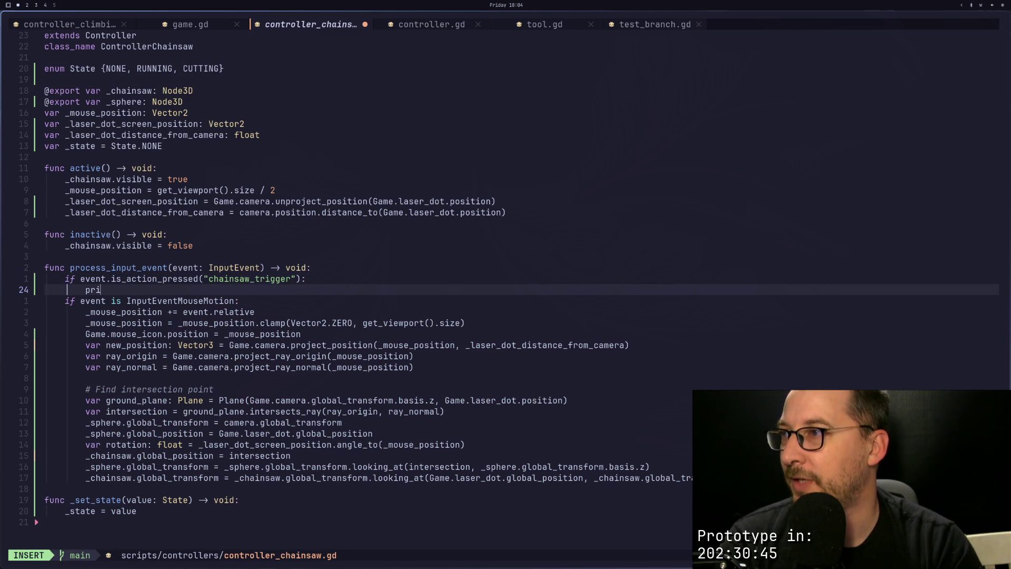
type("_set_stat")
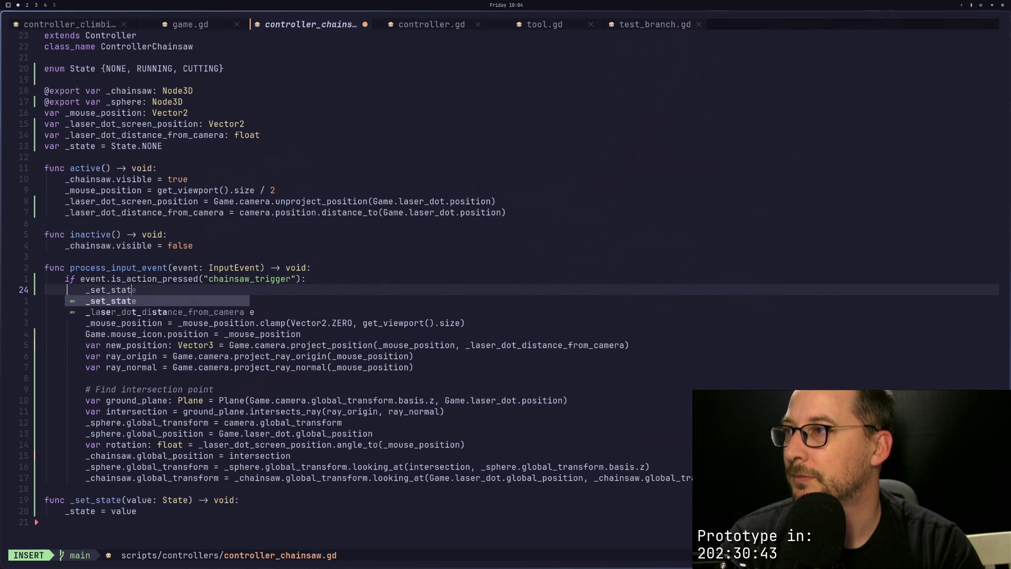
key("Return")
key("Escape")
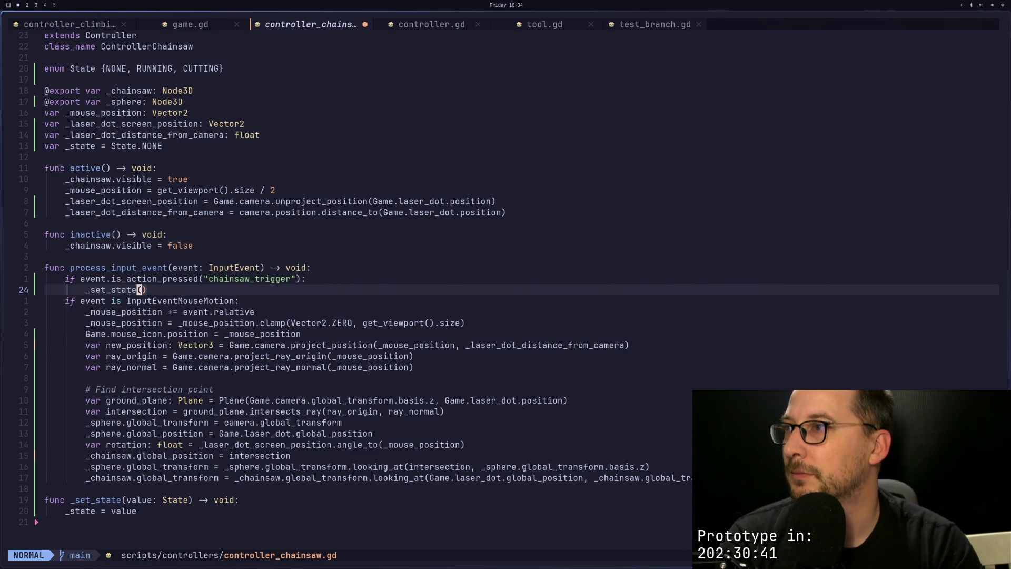
type("i")
type("State")
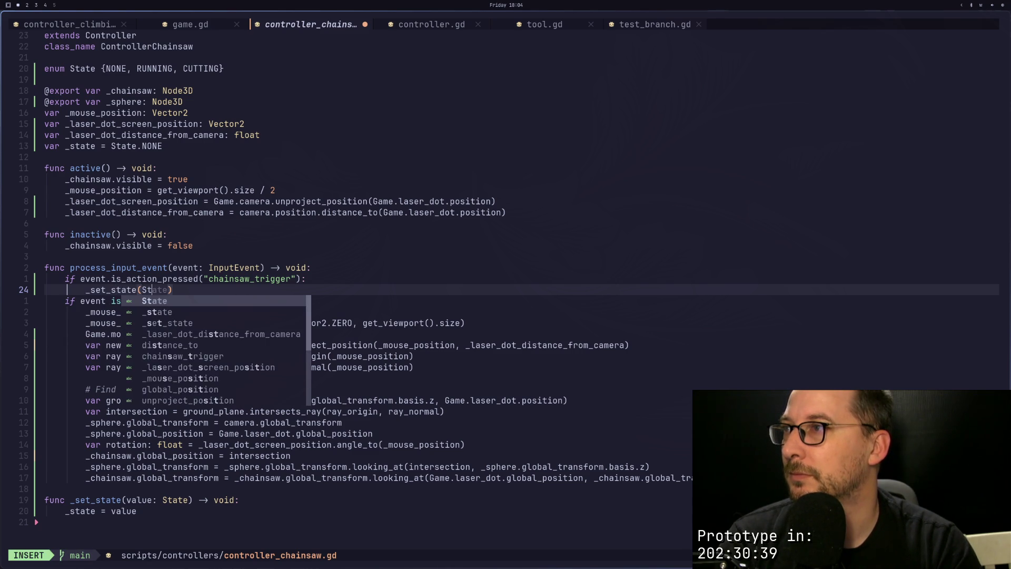
type(".CUTTING")
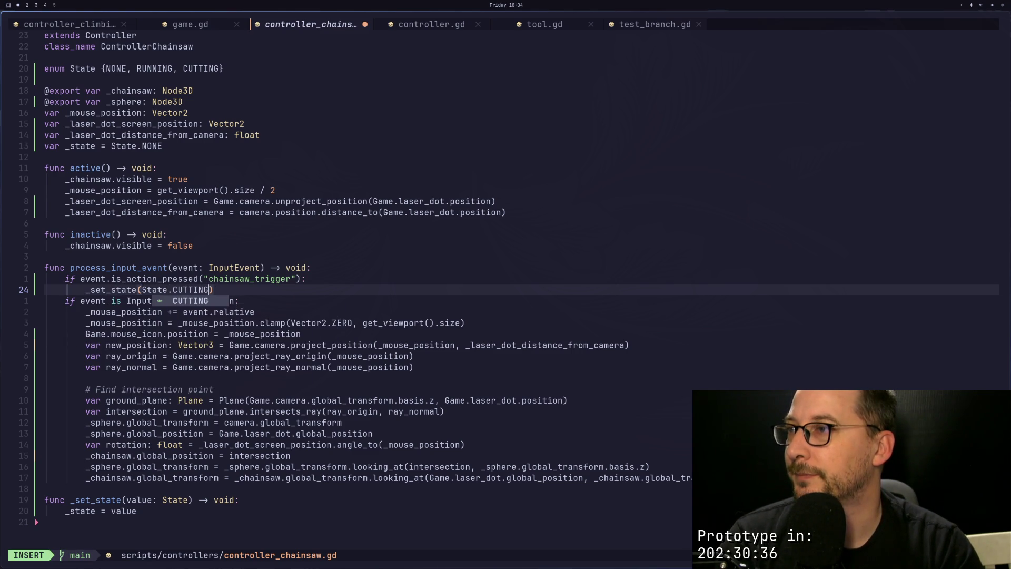
key("Escape")
- Insert a blank line below the chainsaw trigger check
key("colon")
key("Escape")
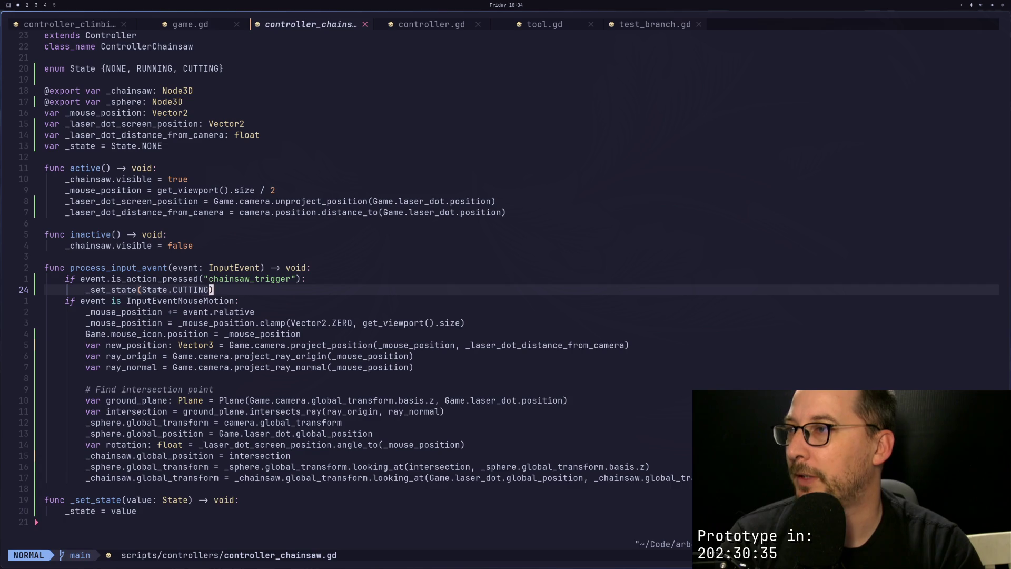
key("o")
key("Escape")
- At the file's end, write match _state: with a State.RUNNING branch containing pass
key("j")
key("j")
key("j")
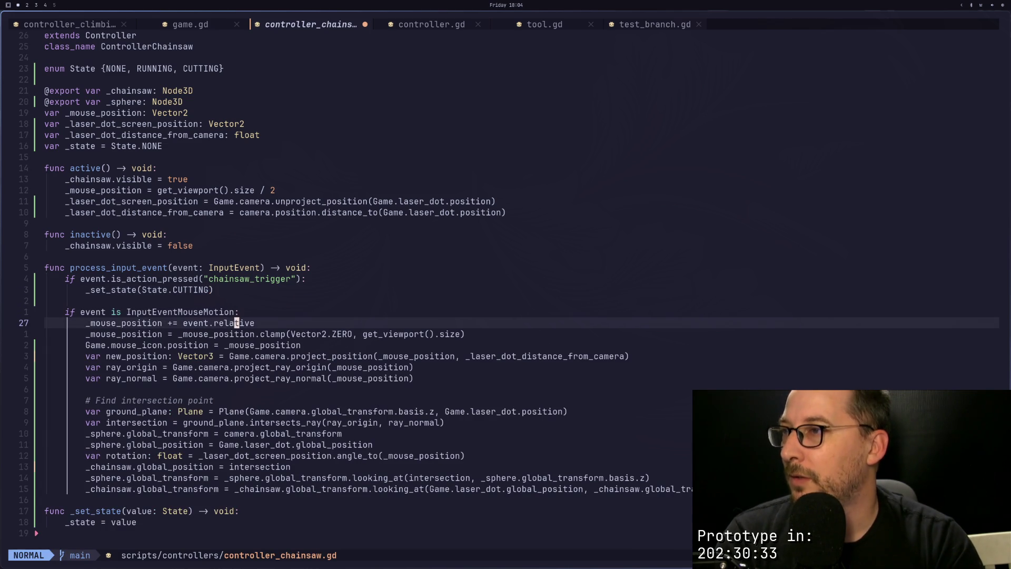
key("shift+g")
type("i")
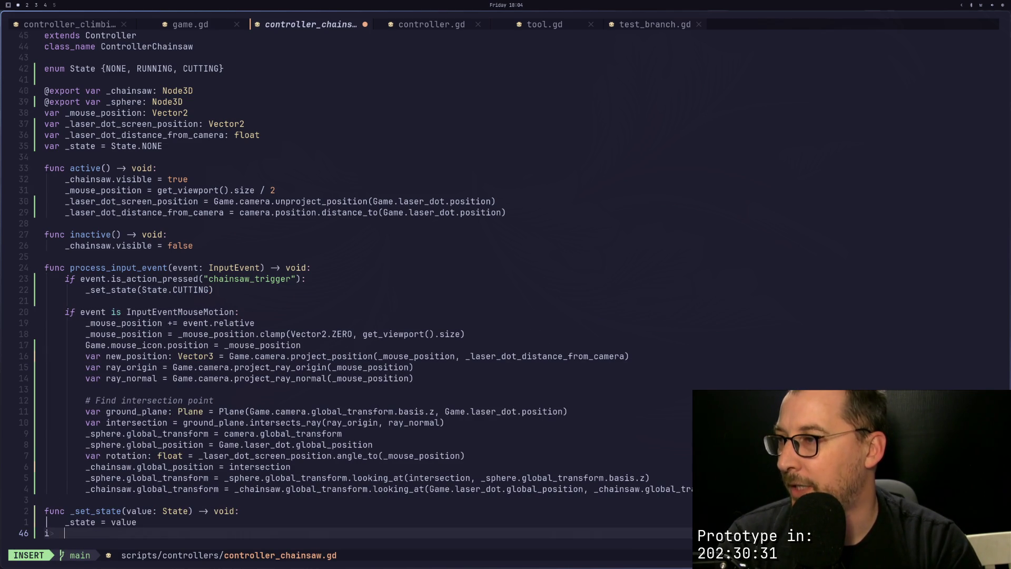
type("i")
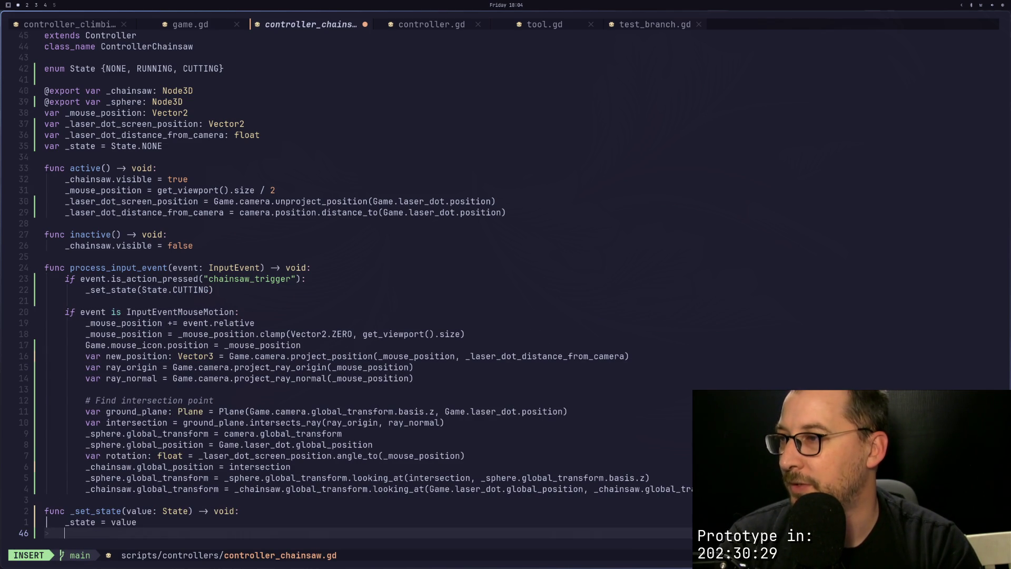
type("mwa")
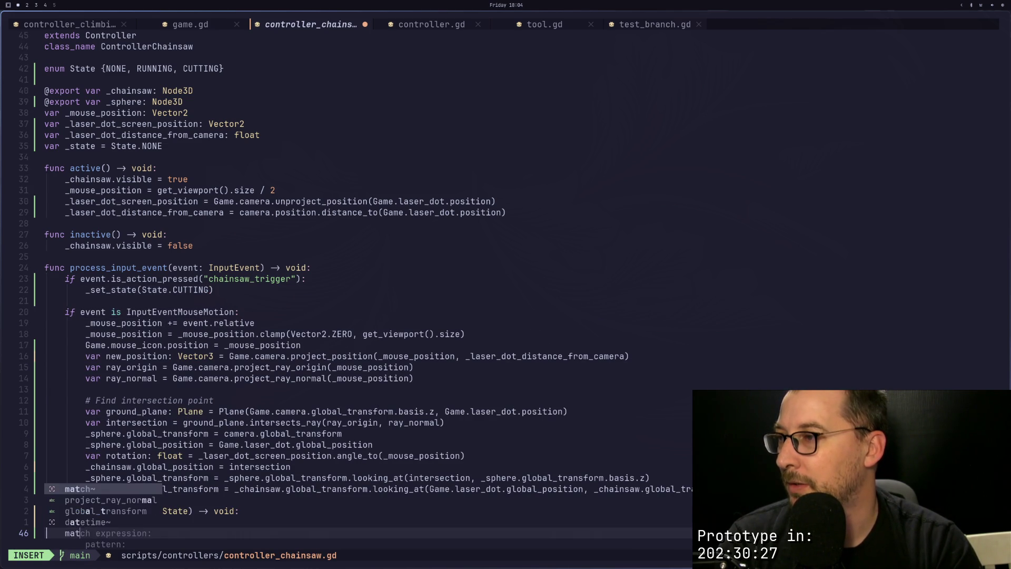
key("Return")
type("_sta")
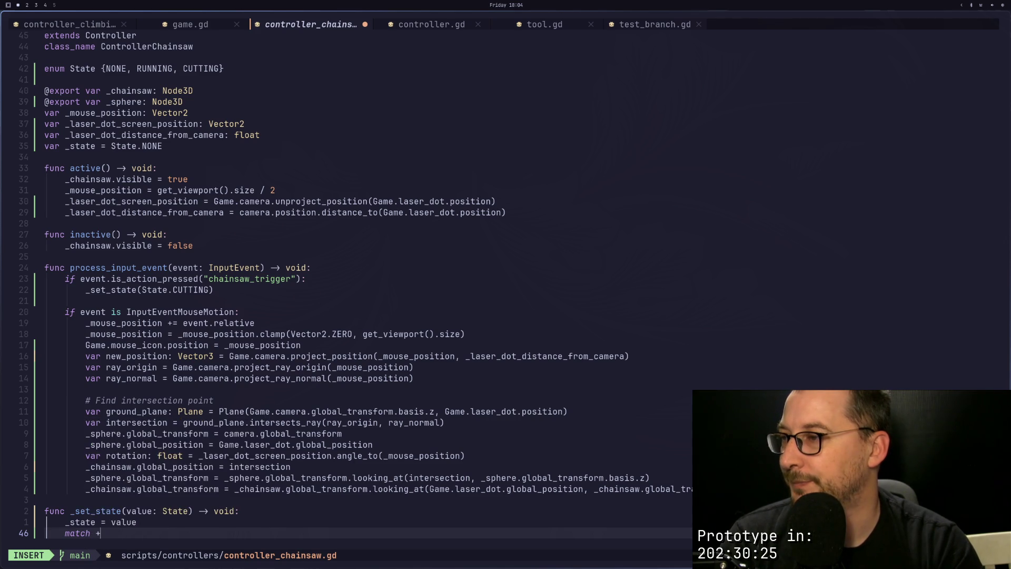
key("Return")
type(":")
key("Return")
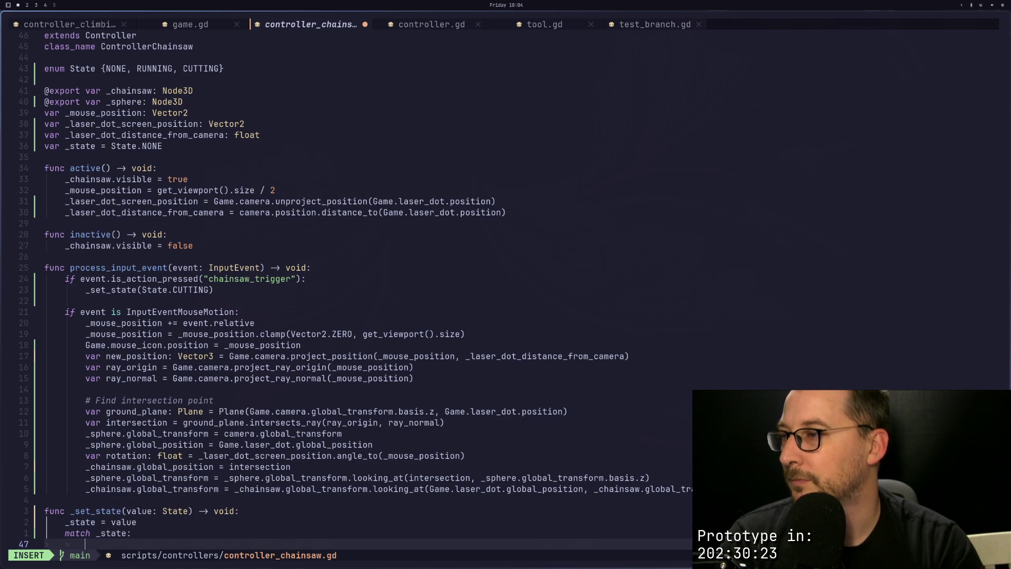
type("Stat")
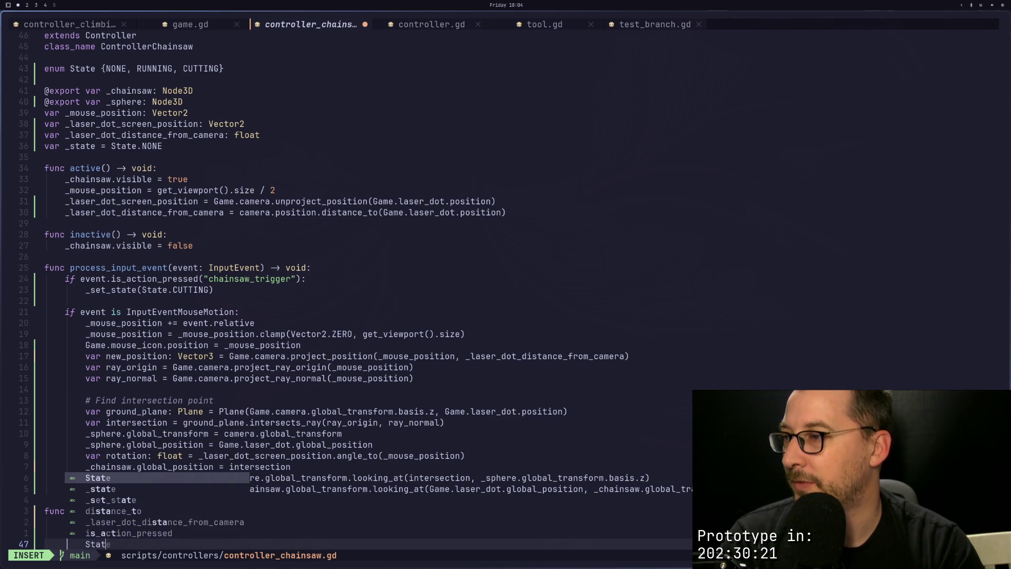
type(":")
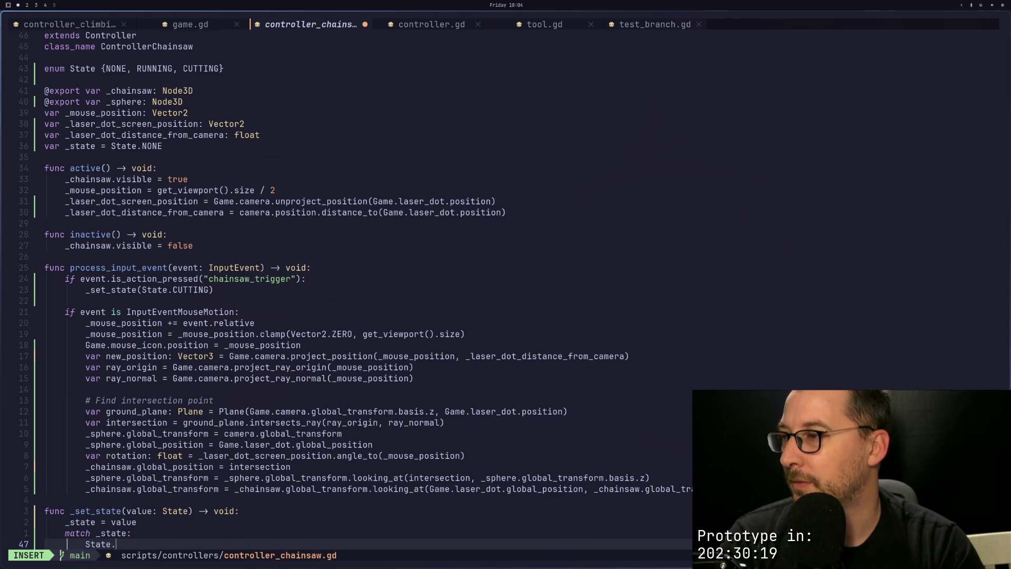
type("RUNNI")
key("Return")
type(":")
key("Return")
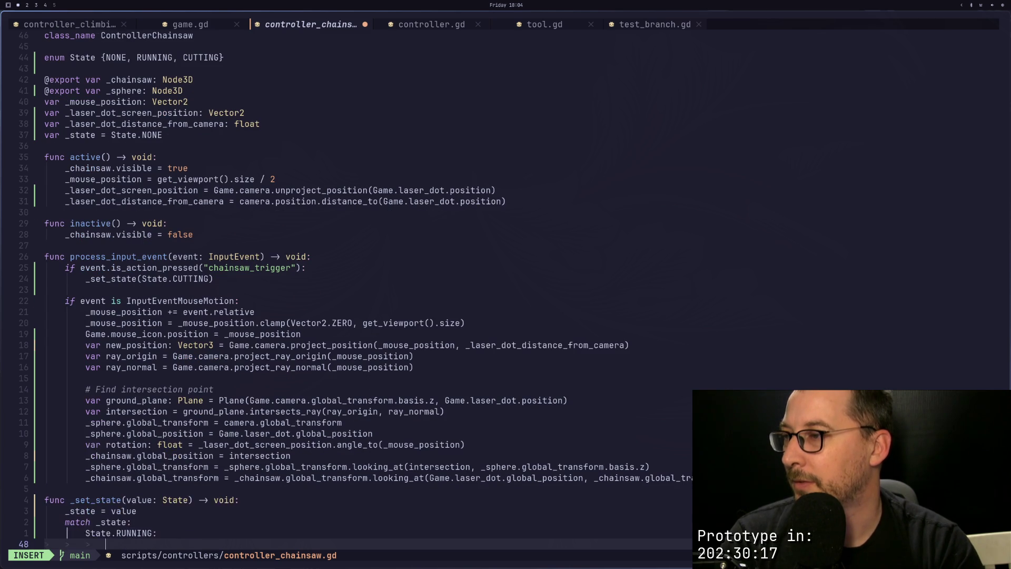
type("pass")
key("Escape")
- Duplicate the RUNNING branch, rename the copy to State.NONE, and save
key("k")
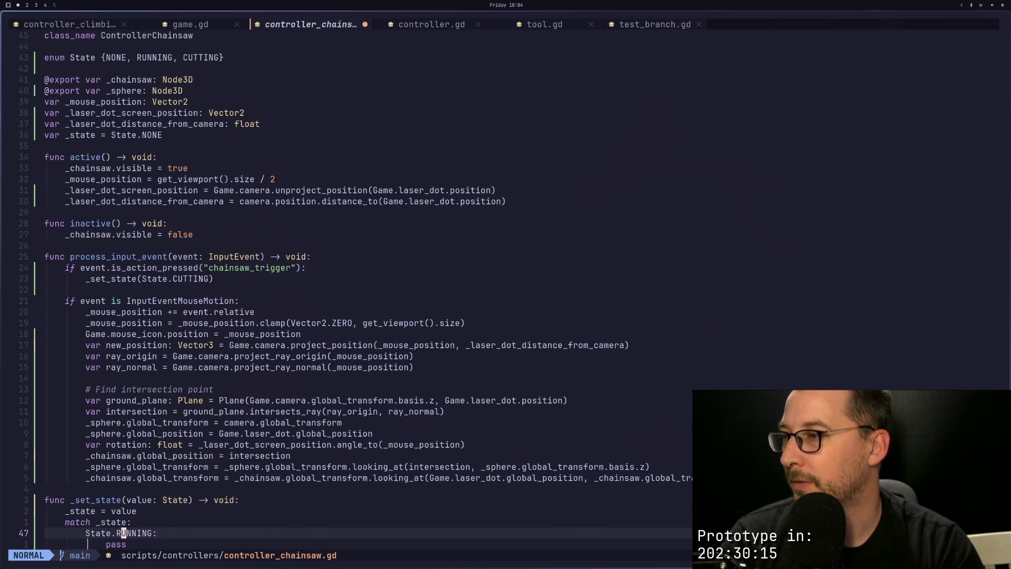
key("u")
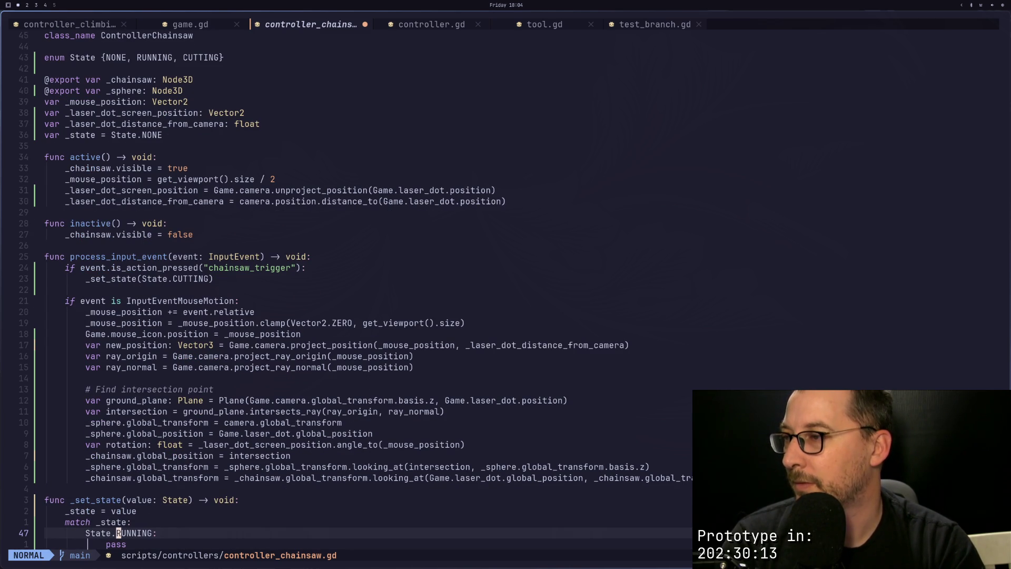
key("ctrl+r")
key("p")
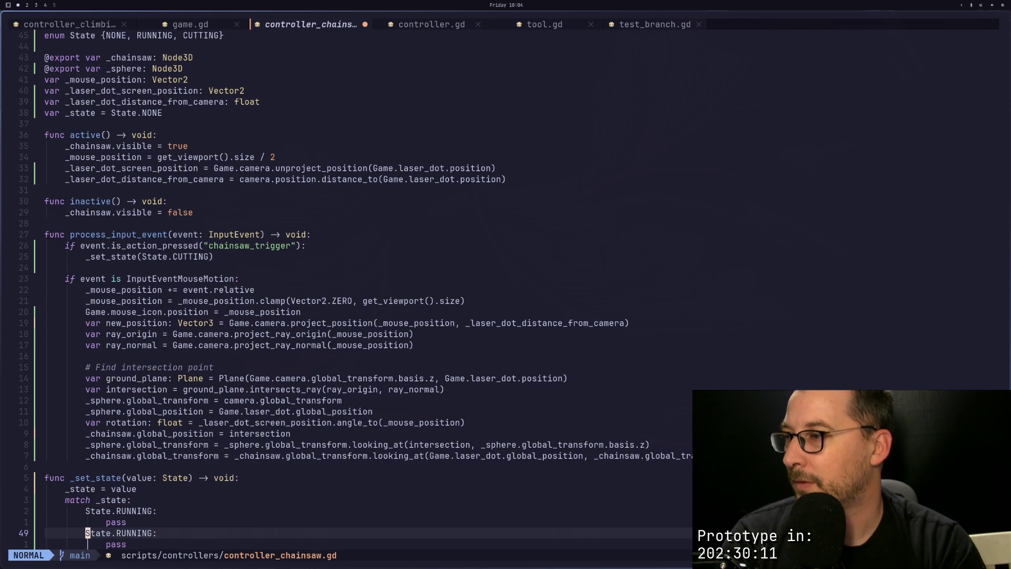
key("l")
key("l")
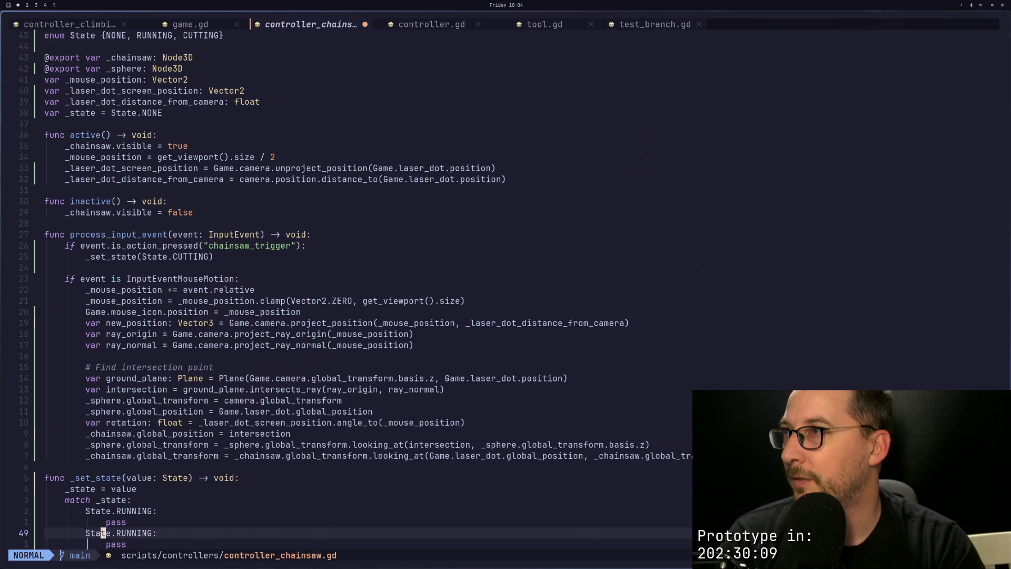
key("e")
key("e")
key("e")
type("cb")
type("RUNN")
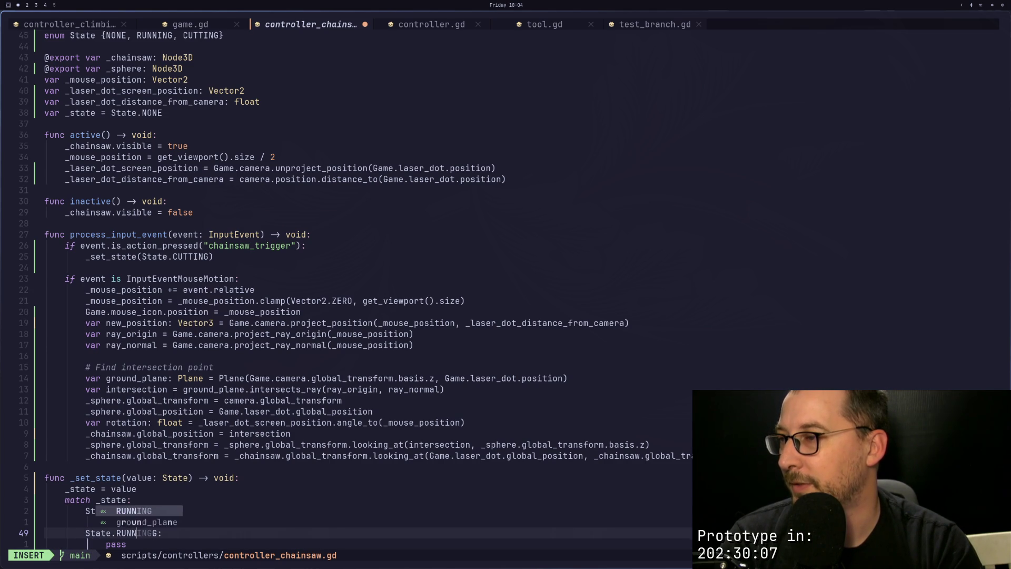
key("BackSpace")
key("BackSpace")
key("BackSpace")
key("Insert")
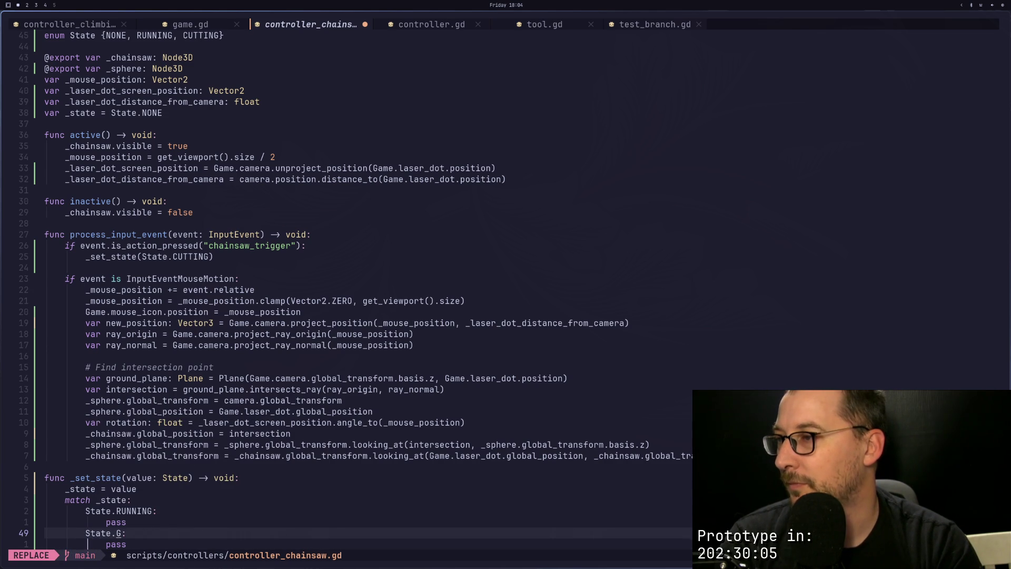
key("Escape")
type("sNON")
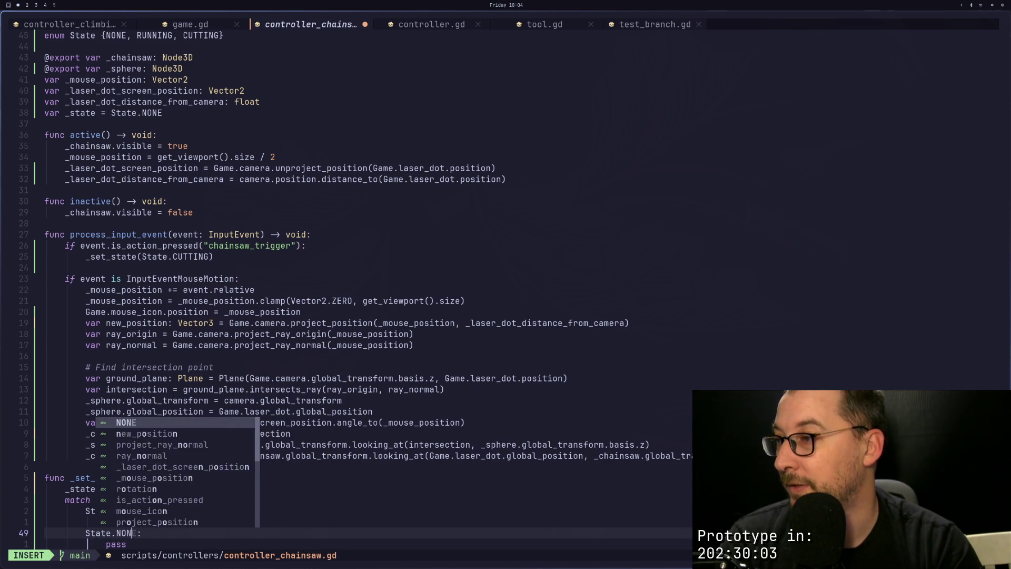
key("Escape")
key("colon")
type("w")
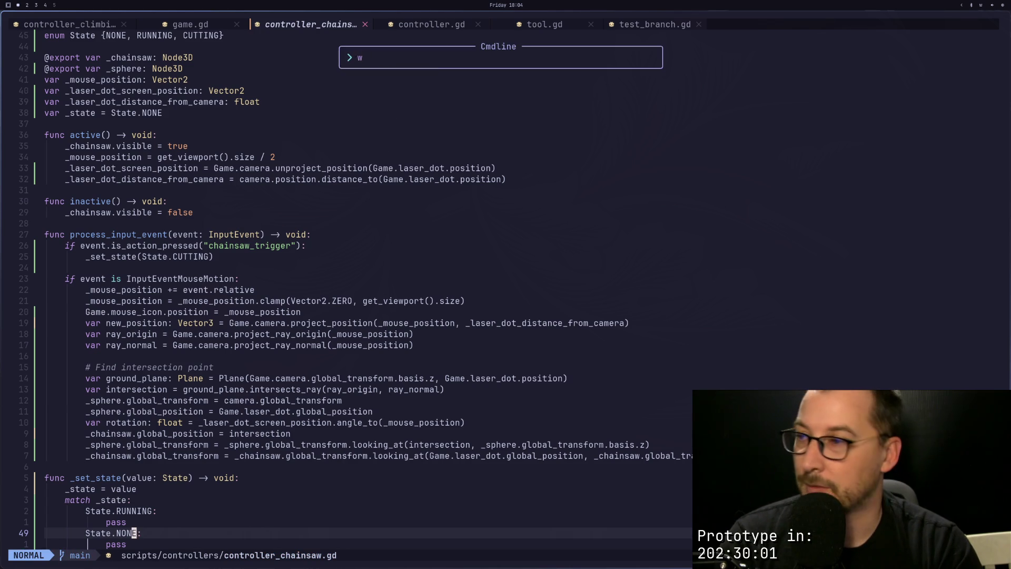
key("Return")
- Copy the RUNNING and NONE branches and paste them again inside the match block
key("k")
key("k")
key("h")
key("h")
key("h")
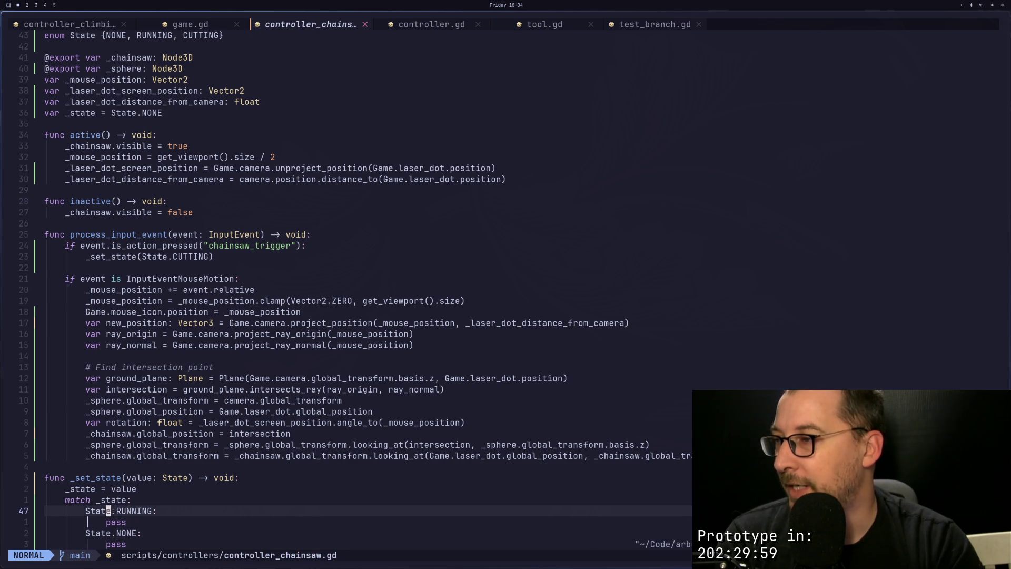
key("0")
key("v")
key("j")
key("j")
key("j")
key("$")
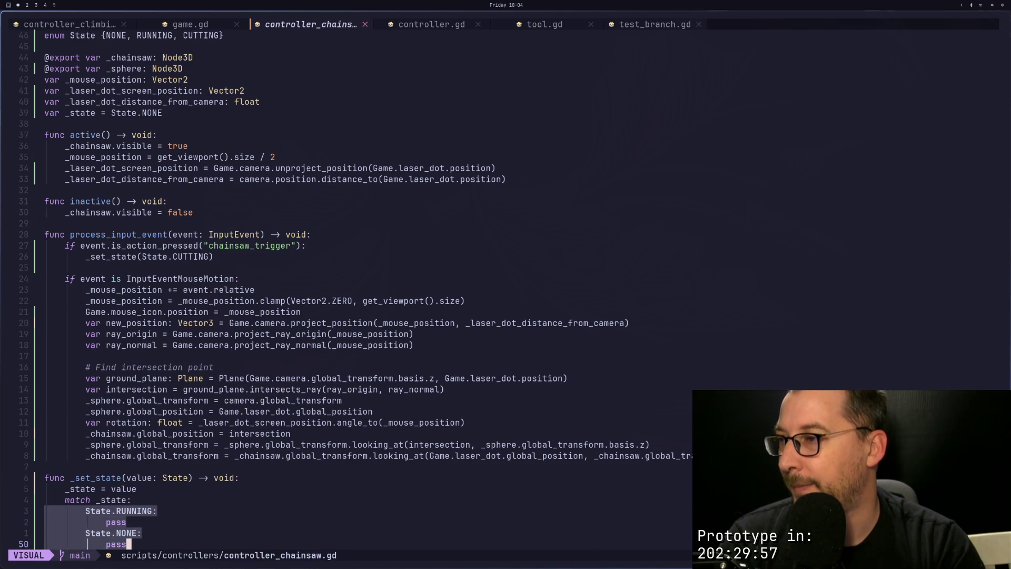
key("y")
key("k")
key("P")
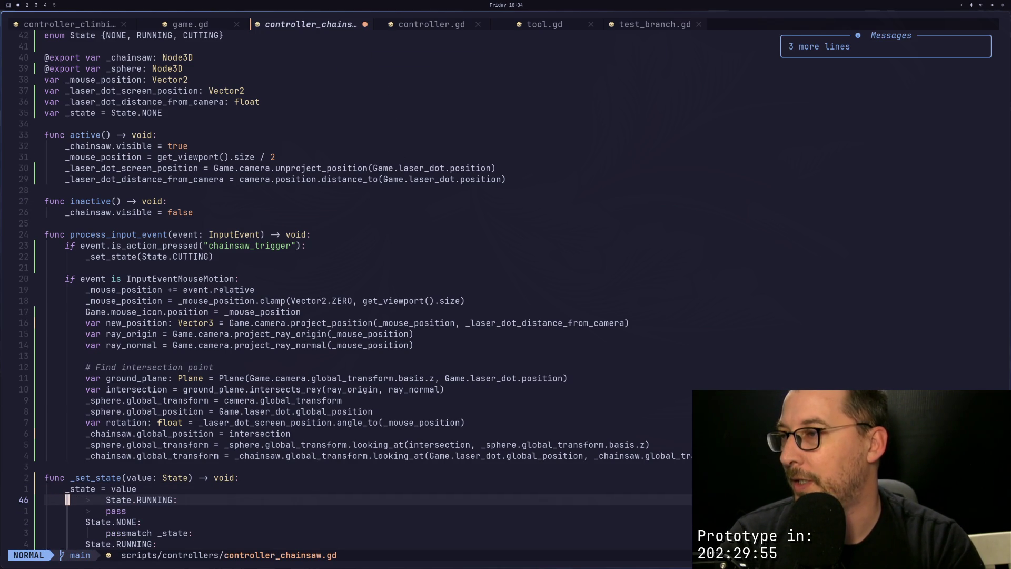
key("u")
key("j")
key("j")
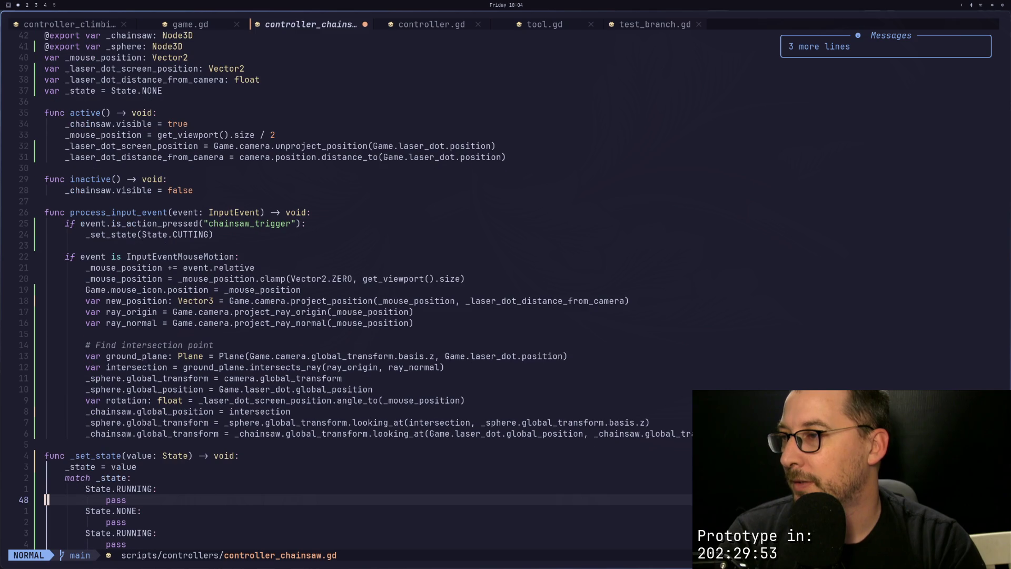
key("j")
key("j")
key("k")
key("k")
- Delete the extra RUNNING line, rename the last branch to State.CUTTING, and save
key("j")
key("k")
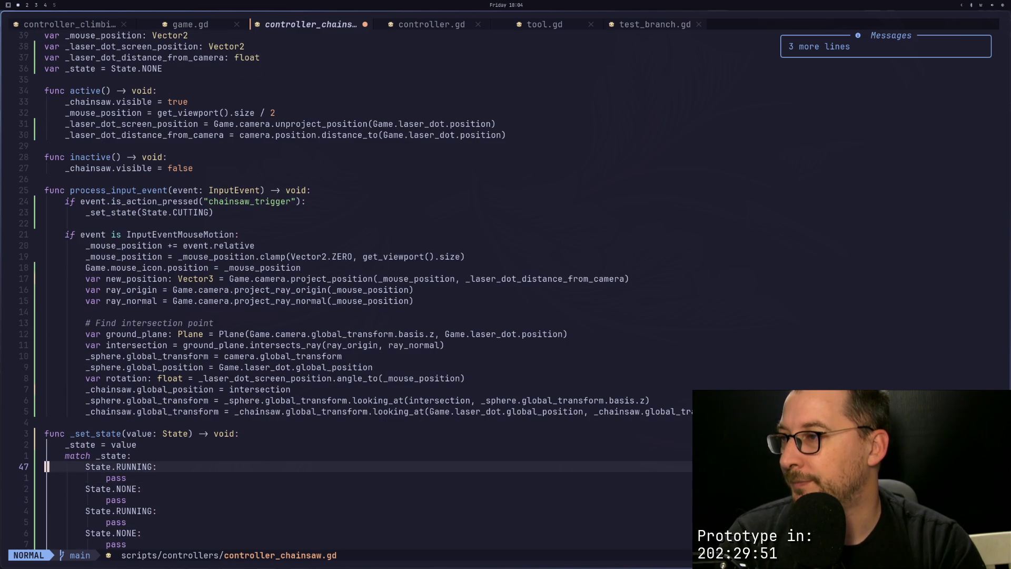
key("d")
key("d")
key("j")
key("j")
key("j")
type("l")
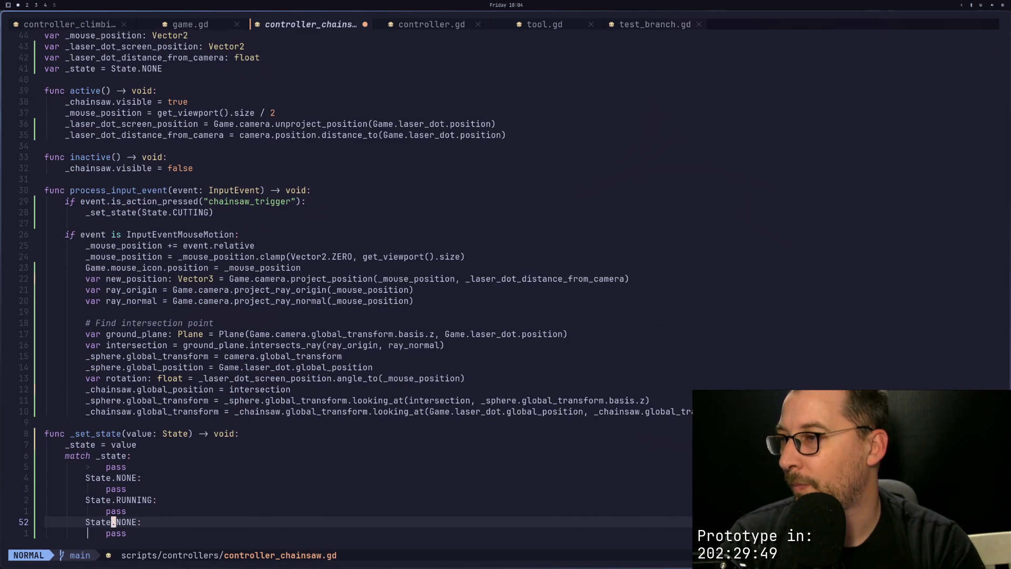
type("lcwCU")
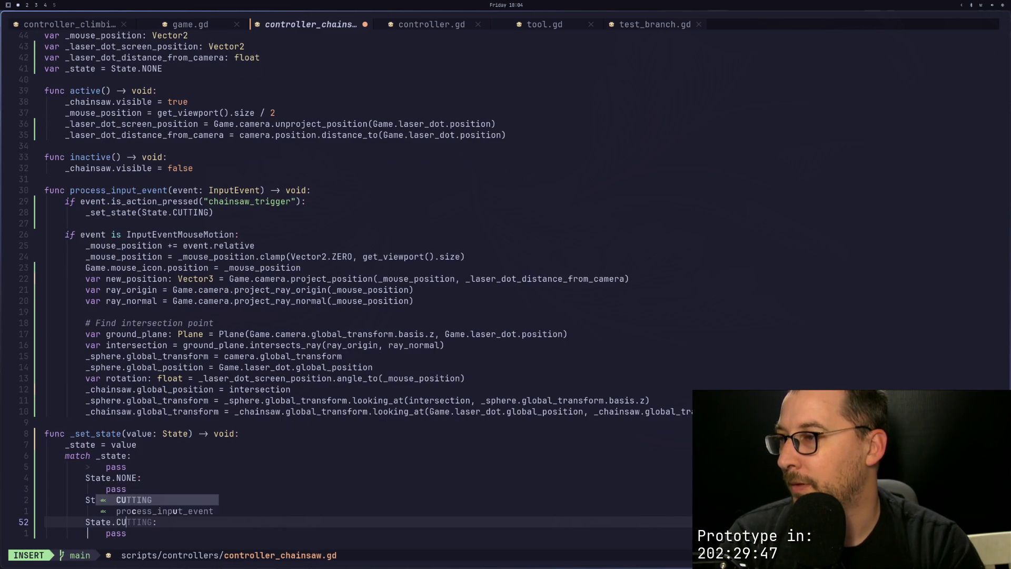
key("Tab")
key("Escape")
type(":w")
key("Return")
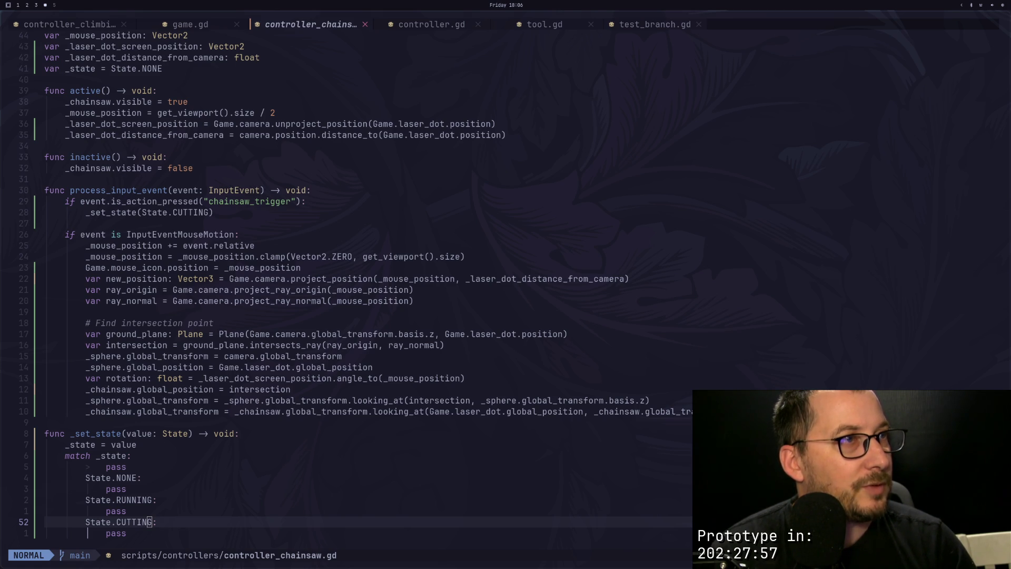
- Launch Easy Effects from the app launcher by searching 'easy'
key("super+1")
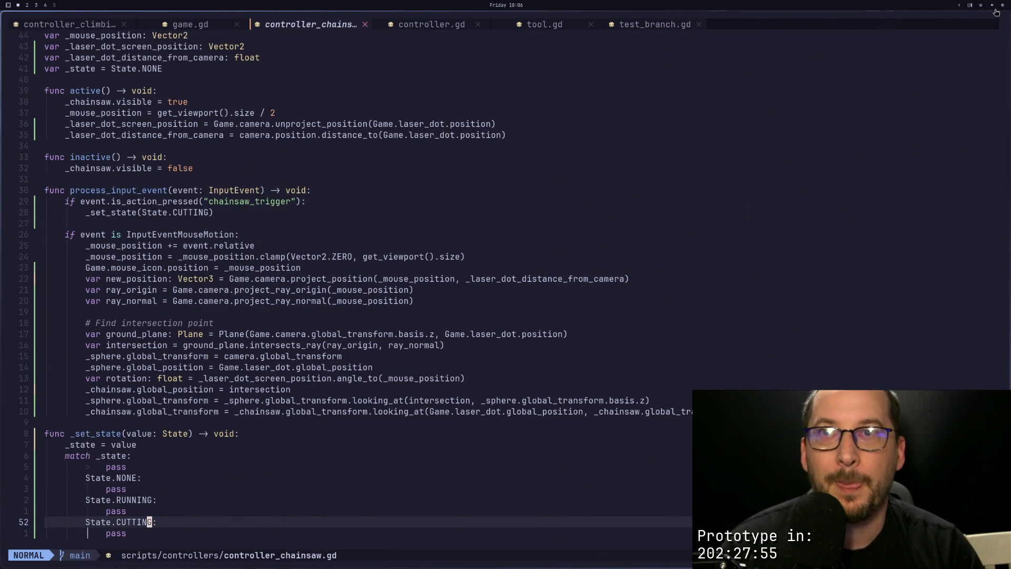
key("super+space")
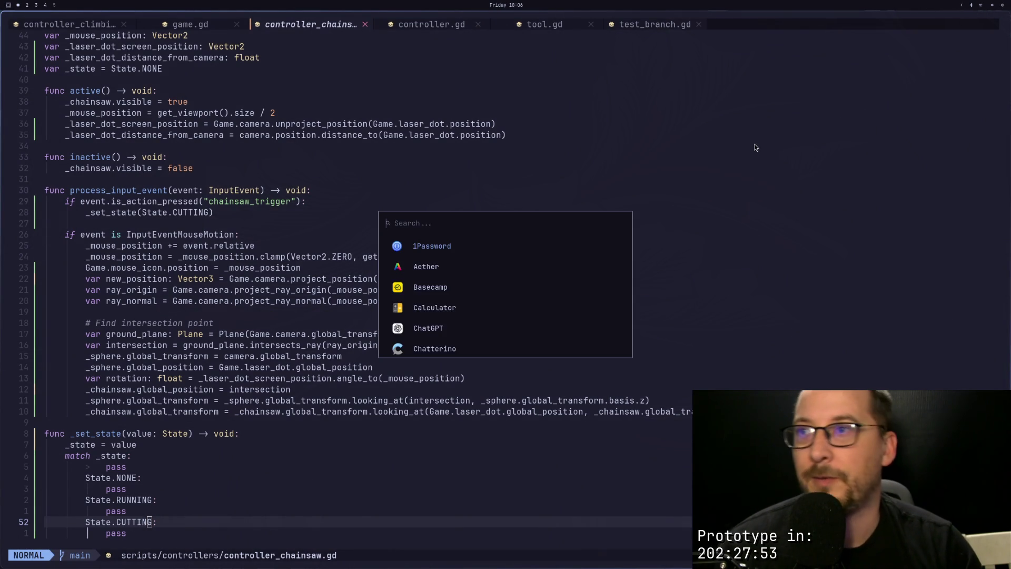
type("easy")
left_click(460, 245)
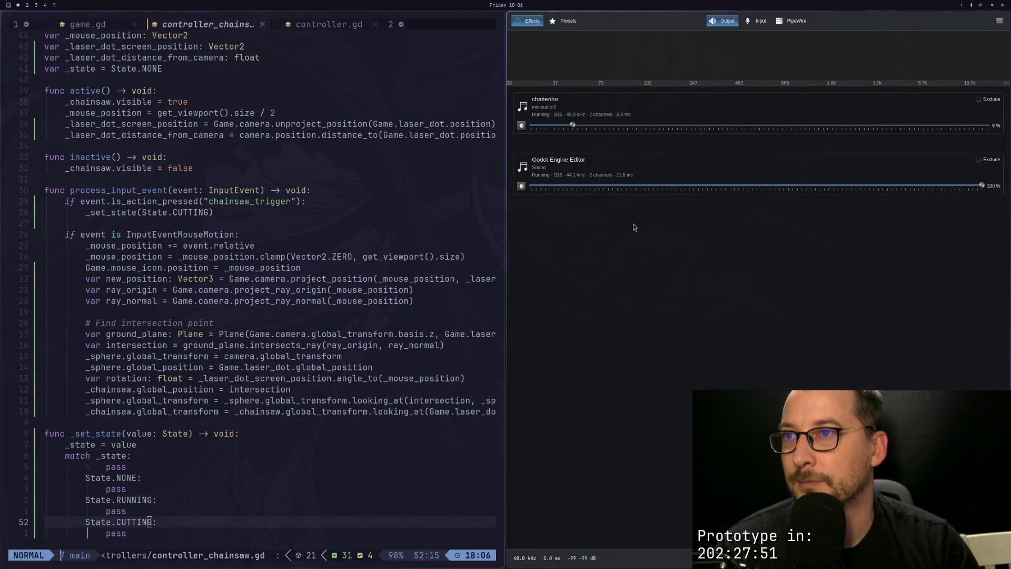
- Return to Easy Effects and show the playback mixer with chatterino, Godot and Firefox streams
key("super+shift+4")
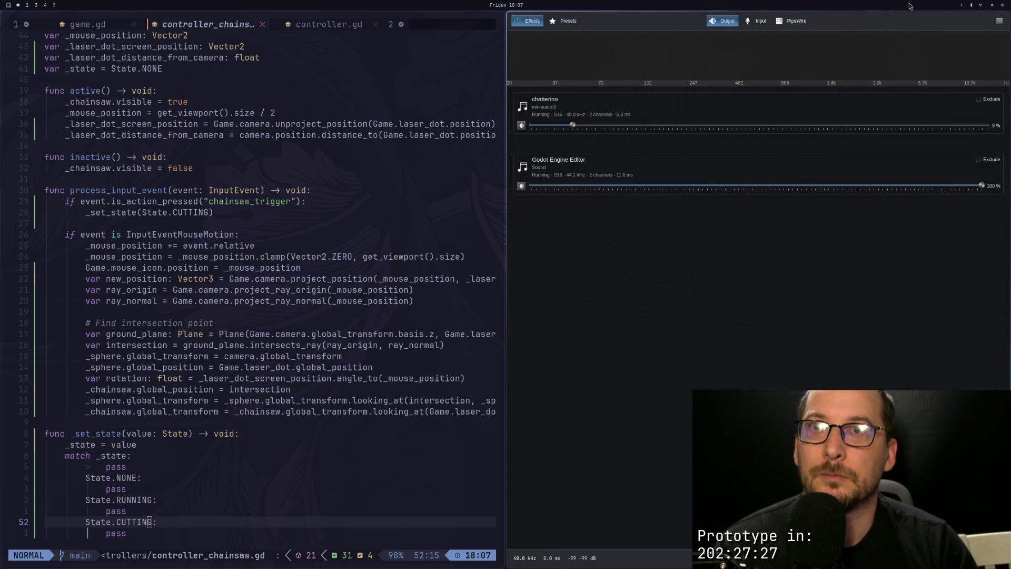
left_click(990, 8)
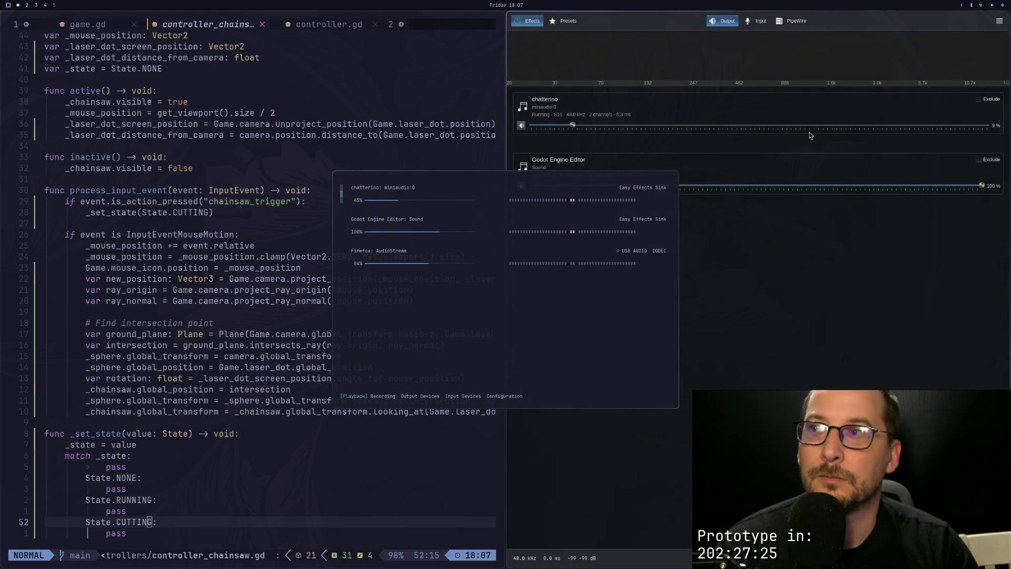
- Route the Firefox stream to the HDA ATI HDMI output and close the mixer
left_click(647, 256)
left_click(638, 265)
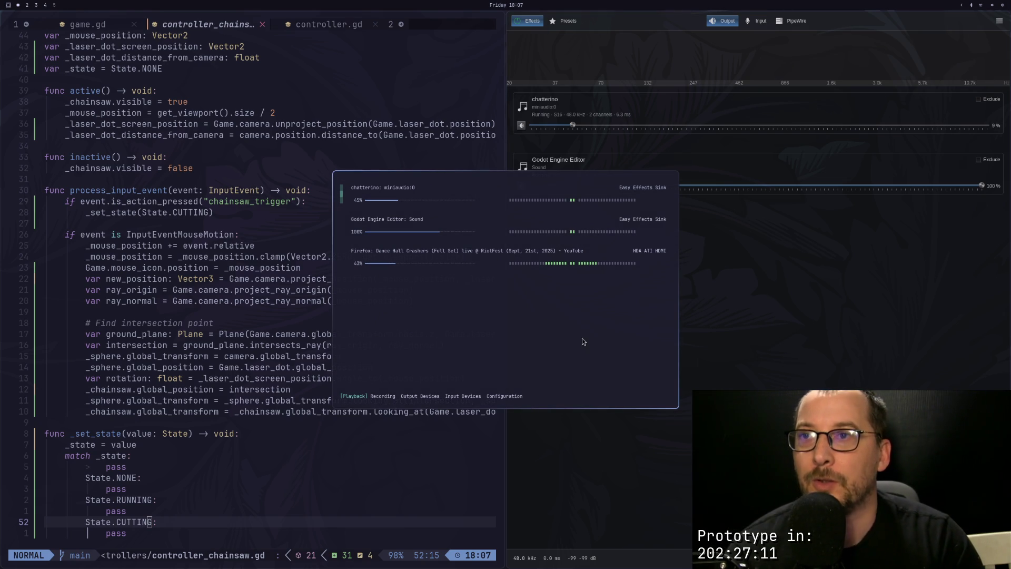
key("q")
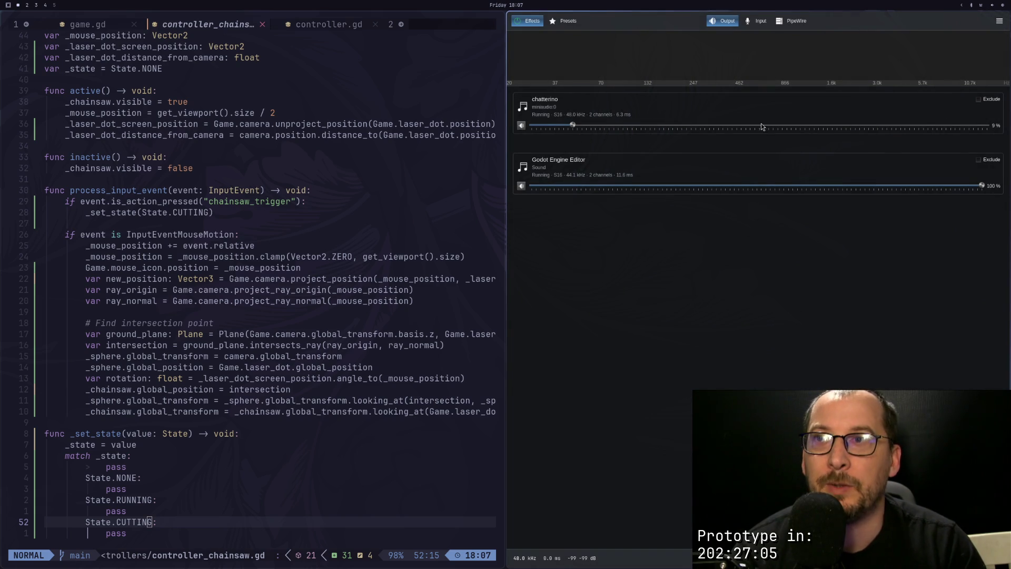
- Reopen the mixer to check Firefox's output device, then close it and return to workspace 1
left_click(992, 6)
left_click(657, 249)
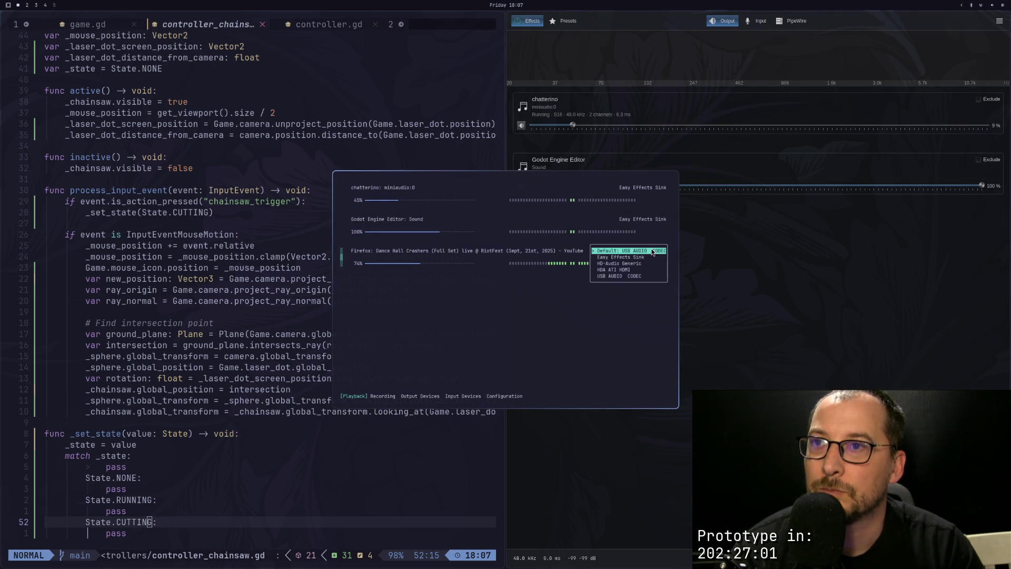
left_click(656, 250)
left_click(621, 273)
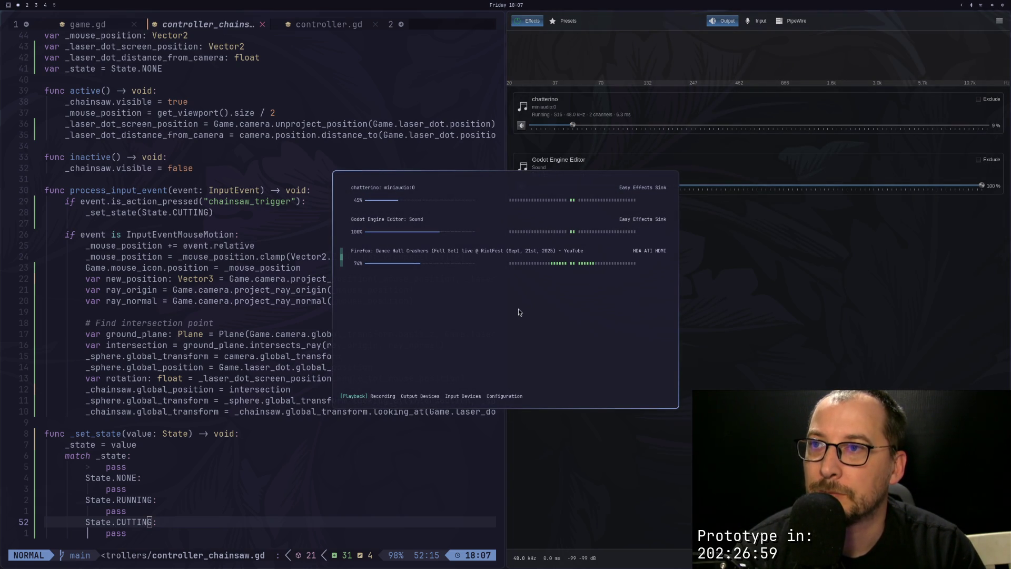
key("q")
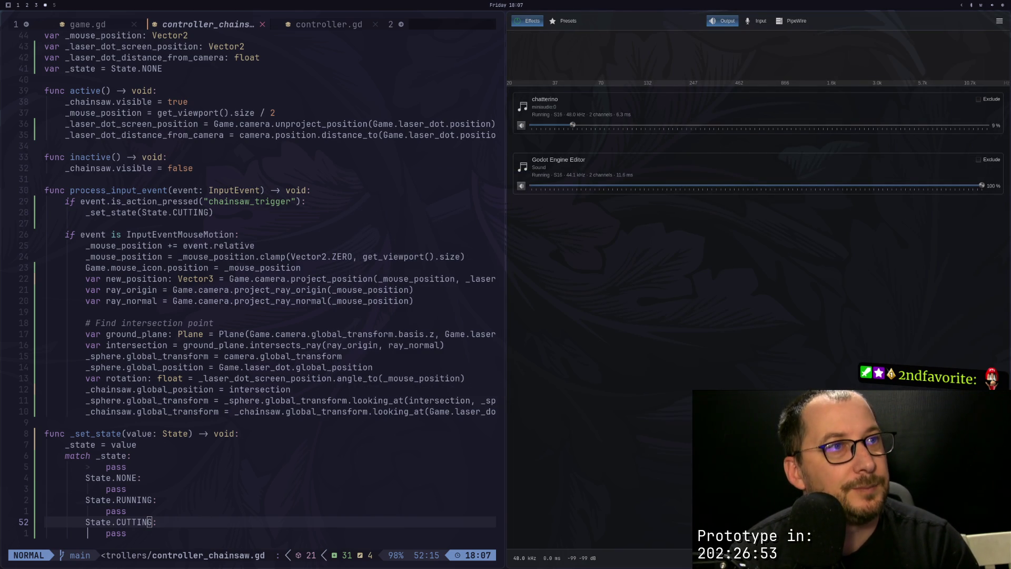
key("super+1")
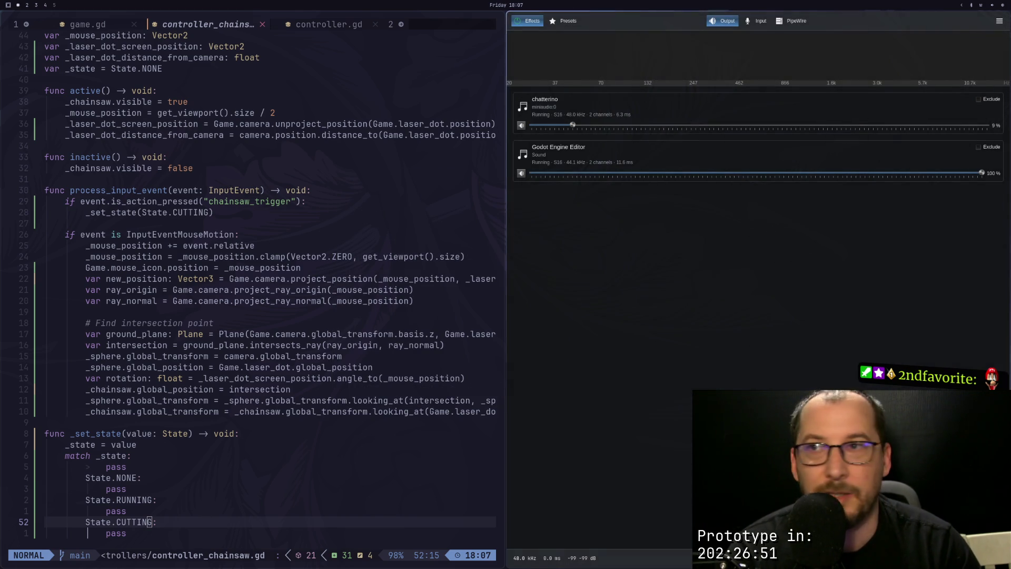
- Close Easy Effects and return to Neovim near the func inactive line
key("super+q")
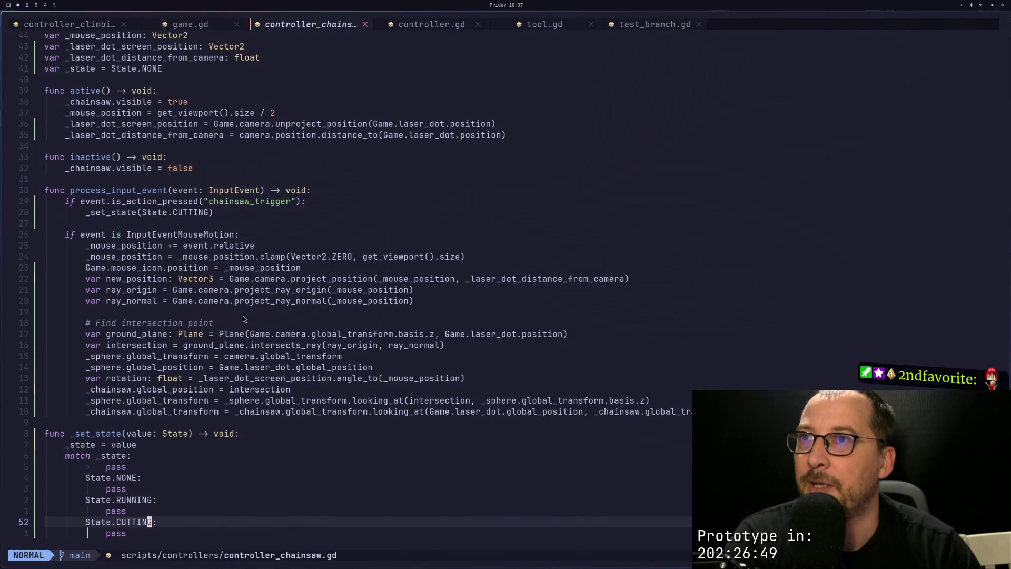
key("super+2")
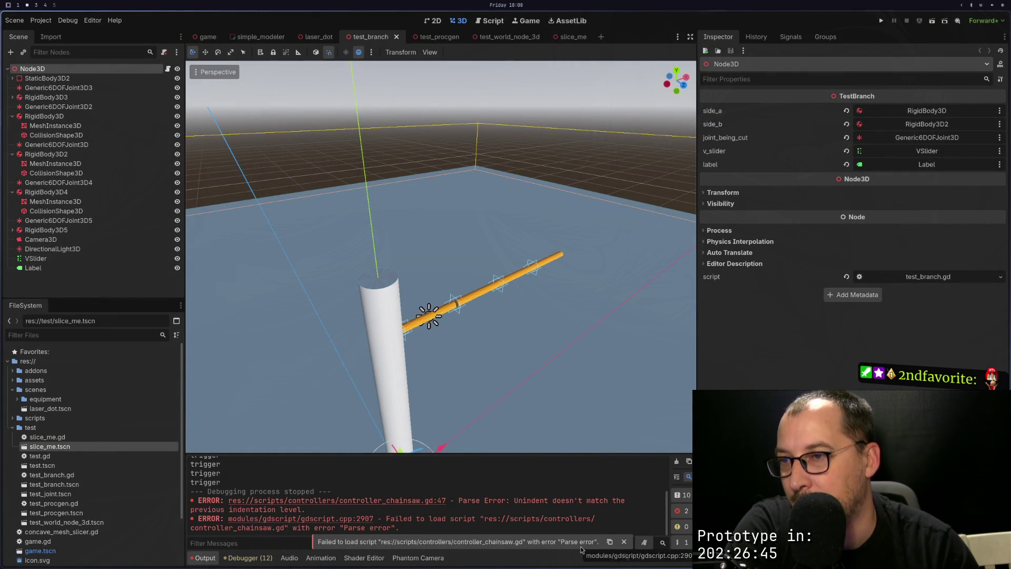
key("super+1")
key("3")
key("3")
key("k")
key("dollar")
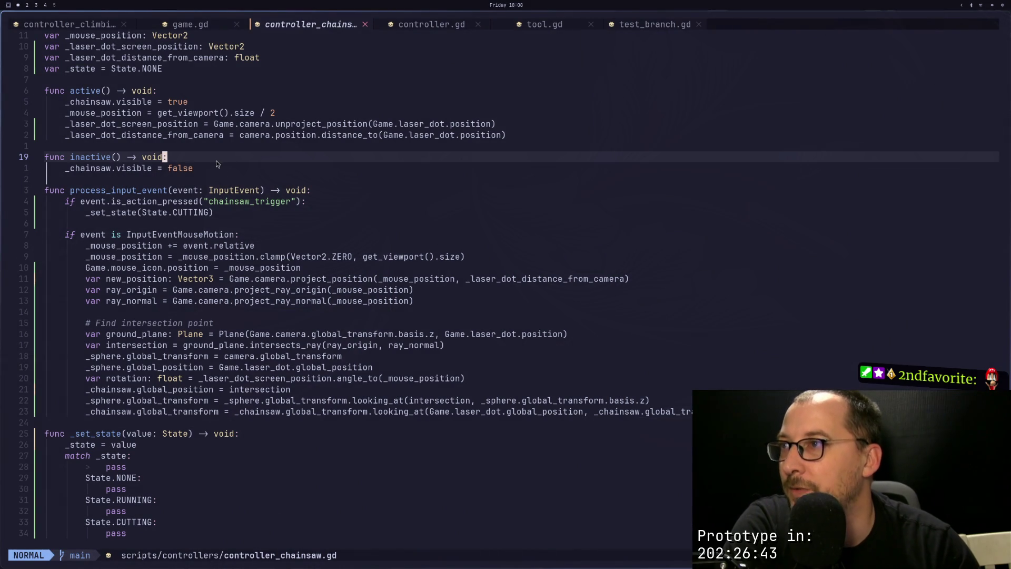
key("j")
key("j")
key("j")
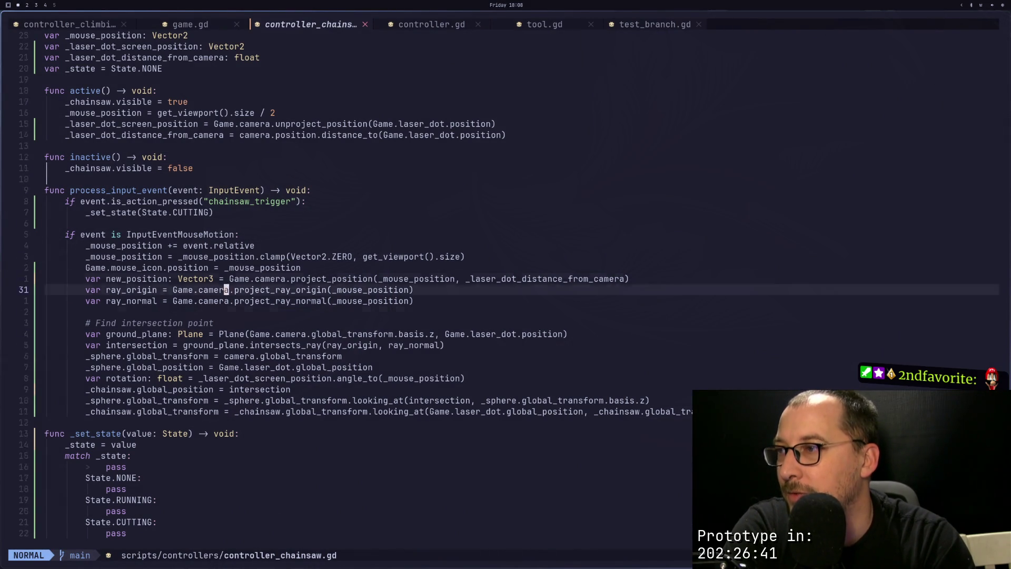
- Save and quit with :wq, relaunch the editor, and restore the controller_chainsaw.gd session
type(":wq")
key("Return")
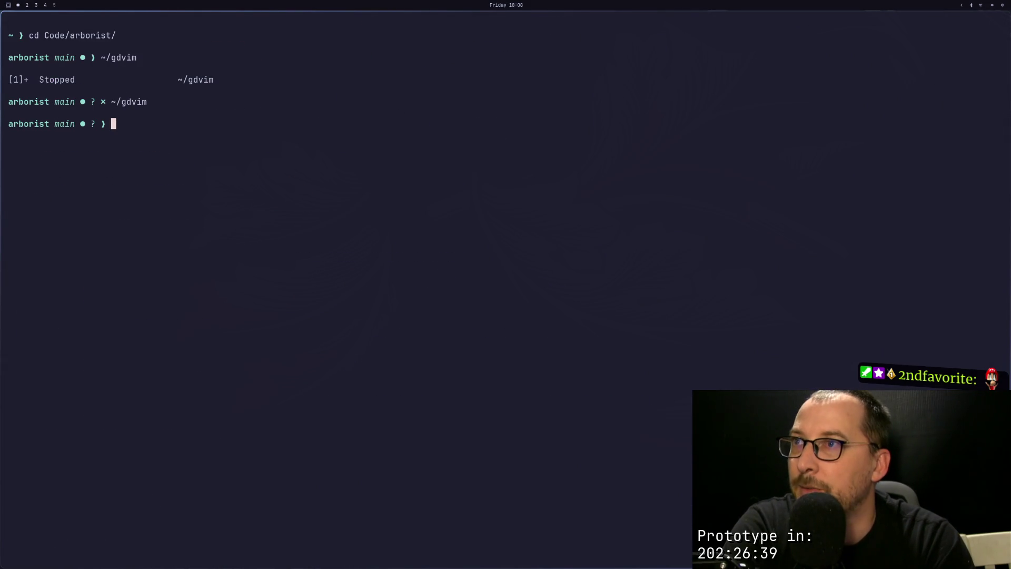
key("Up")
key("Return")
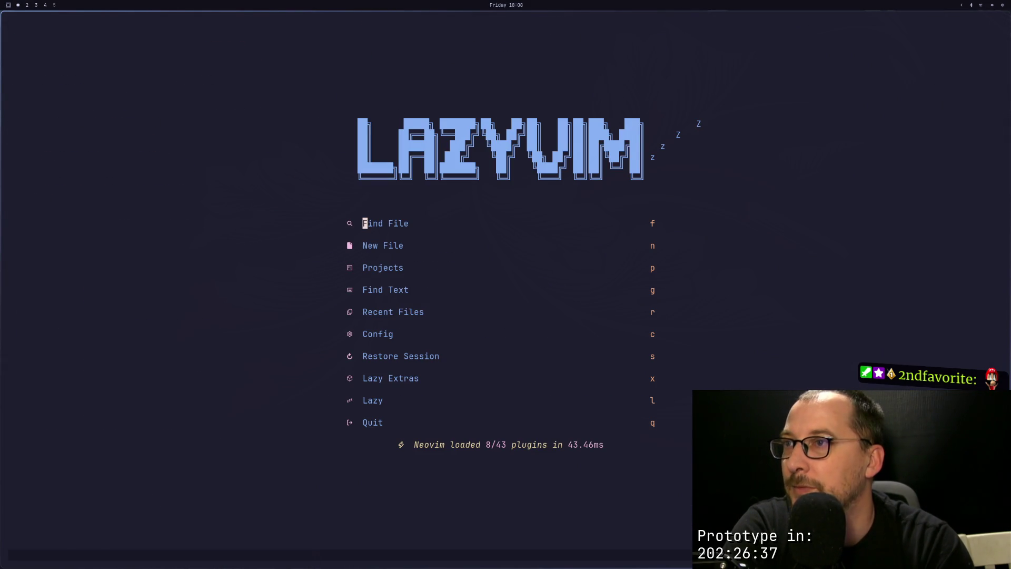
key("space")
key("Escape")
key("s")
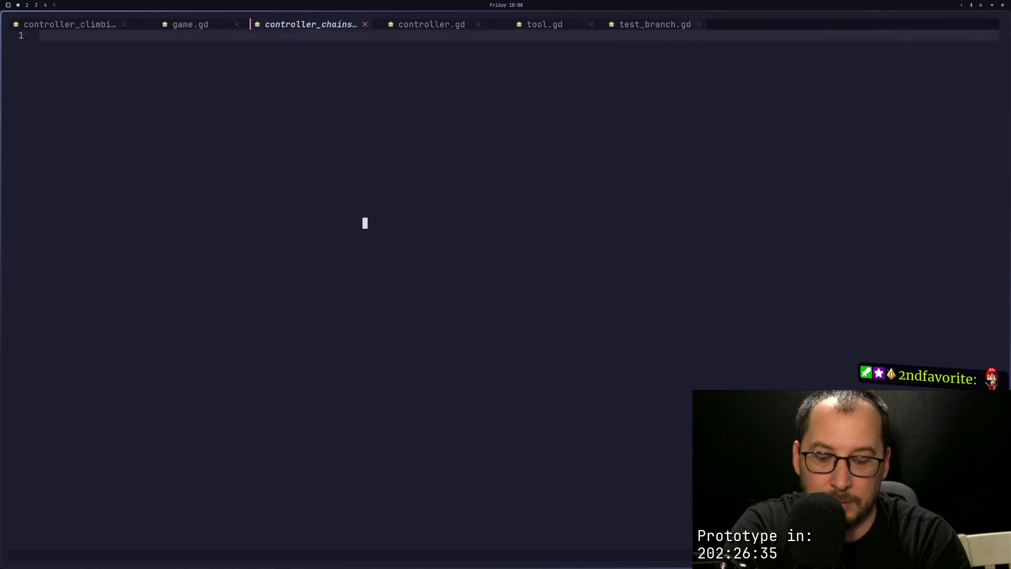
- Delete the stray pass line under match _state and save with :w
key("k")
key("k")
key("k")
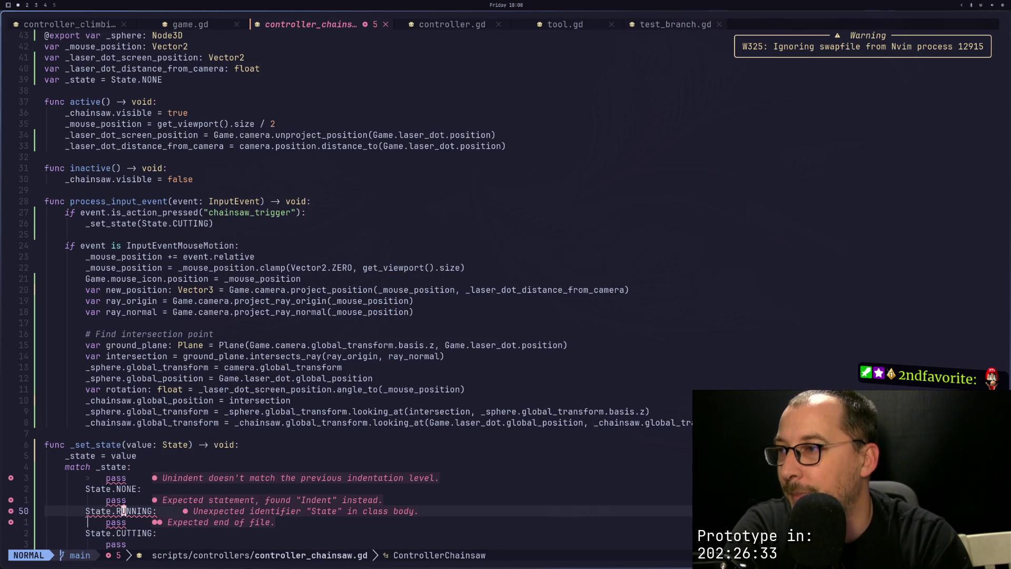
key("^")
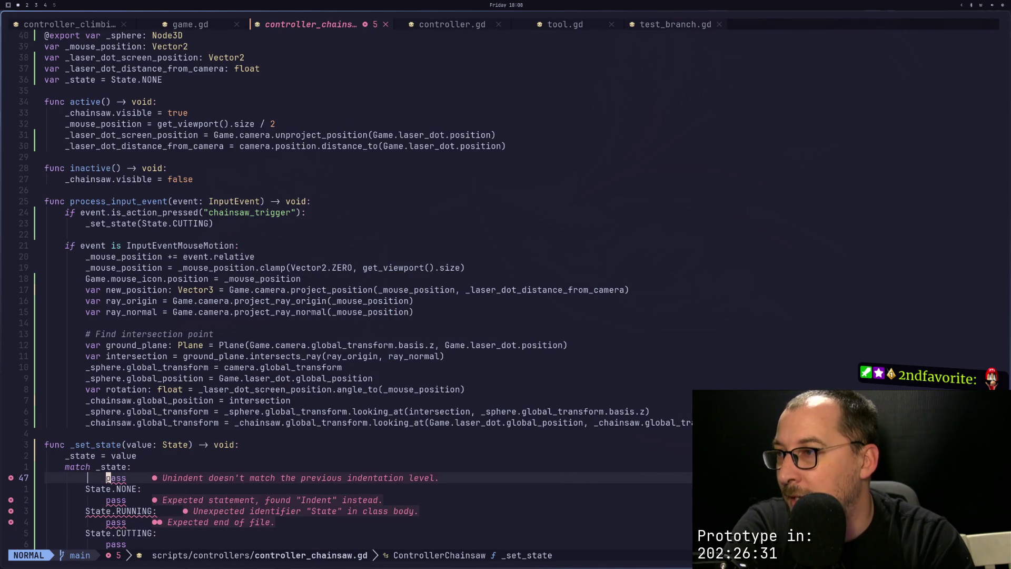
key("i")
key("Escape")
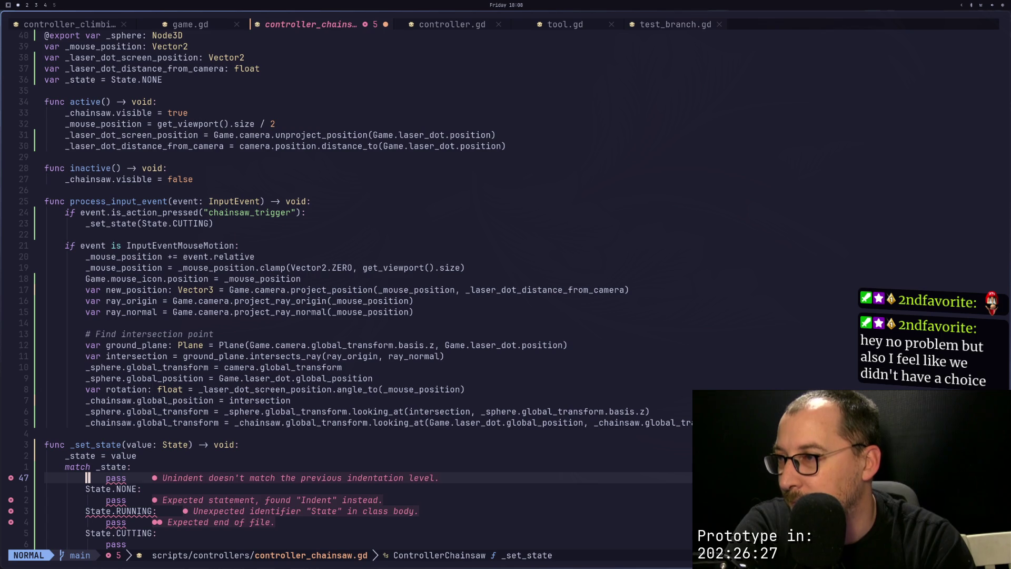
key("d")
key("d")
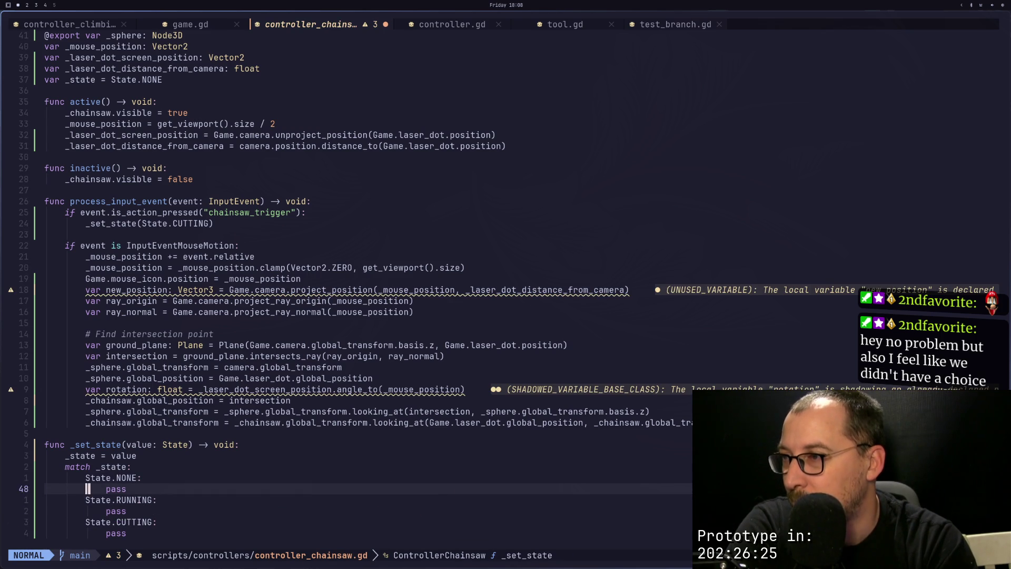
key("j")
key("j")
key("j")
type(":w")
key("Return")
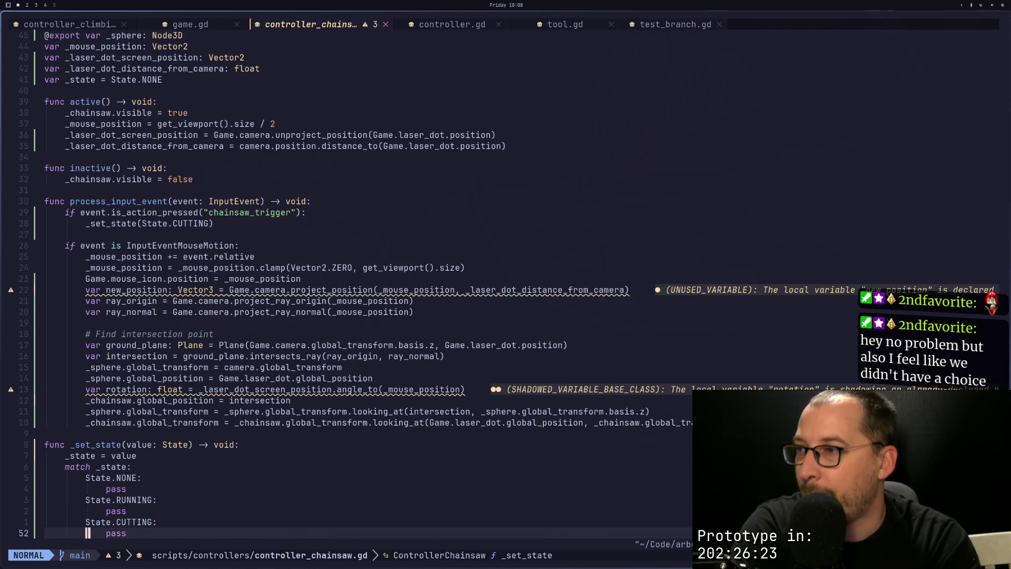
key("k")
key("k")
key("k")
key("k")
key("k")
key("j")
key("j")
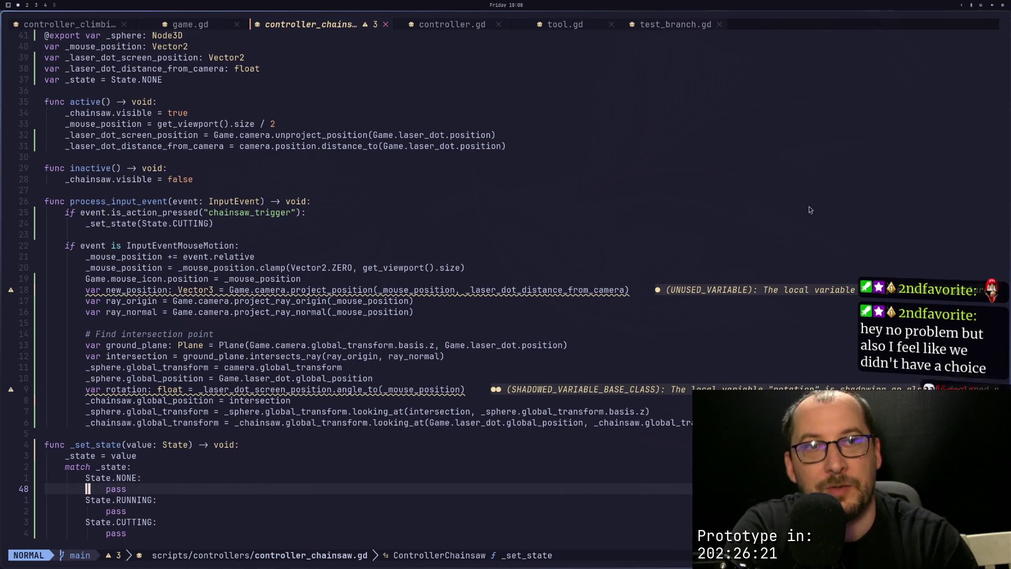
- Open Godot's assets folder in the system file manager
key("super+2")
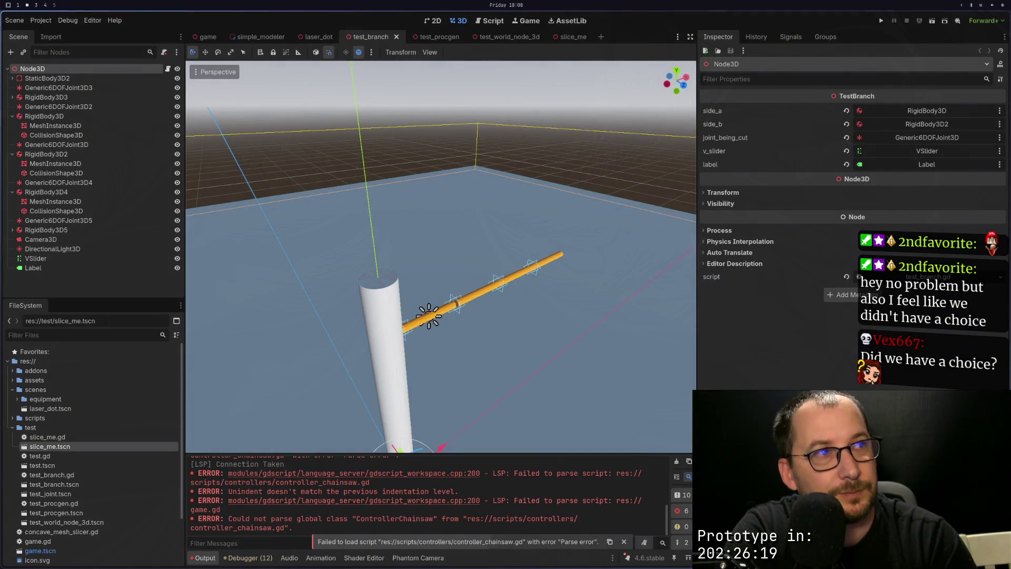
double_click(34, 379)
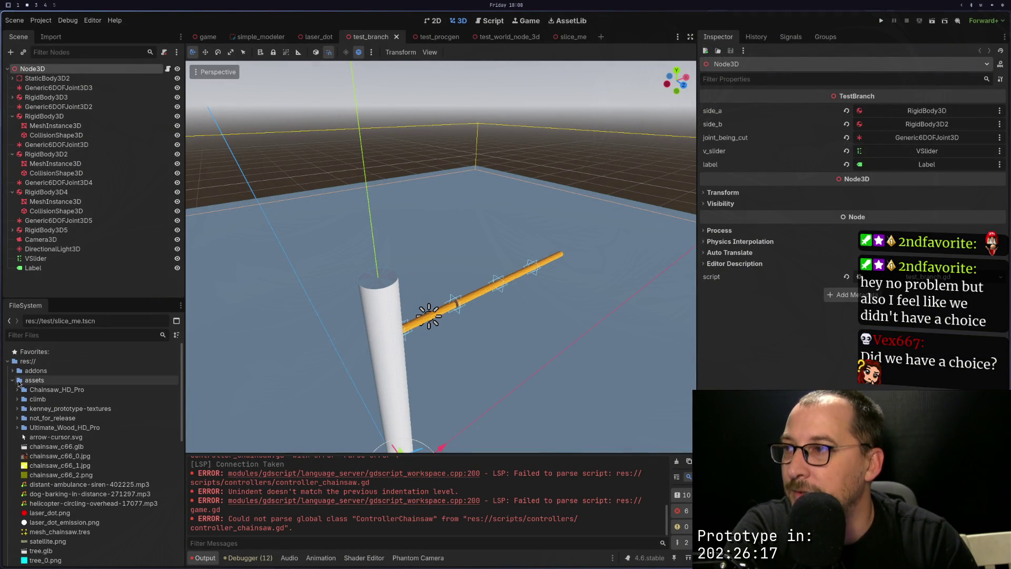
right_click(37, 383)
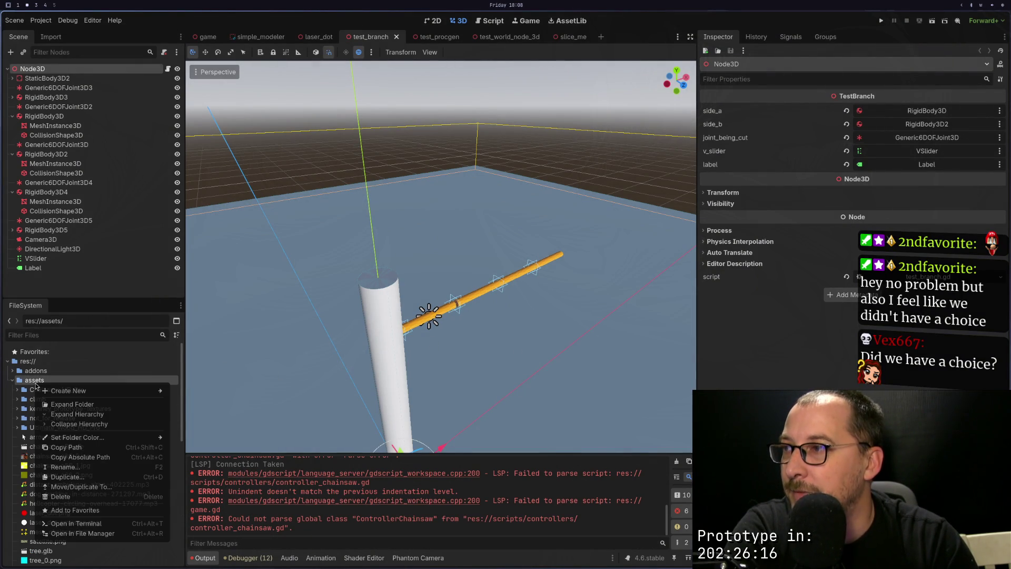
left_click(84, 532)
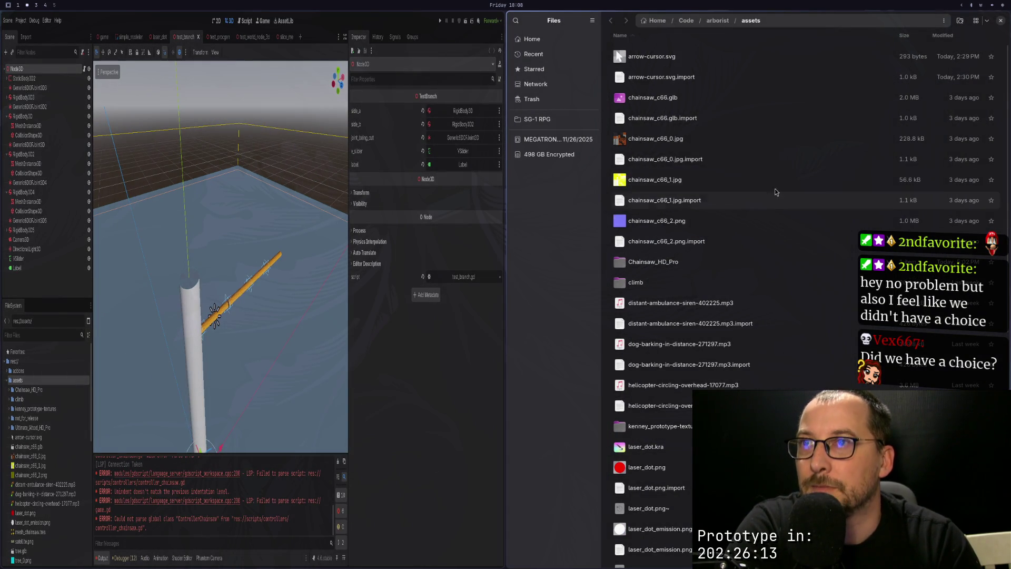
- Browse Ultimate_Wood_HD_Pro, Chainsaw_HD_Pro, its Chainsaw HD Pro subfolder and 00_Docs, returning to Chainsaw_HD_Pro
scroll(775, 136, "down", 2)
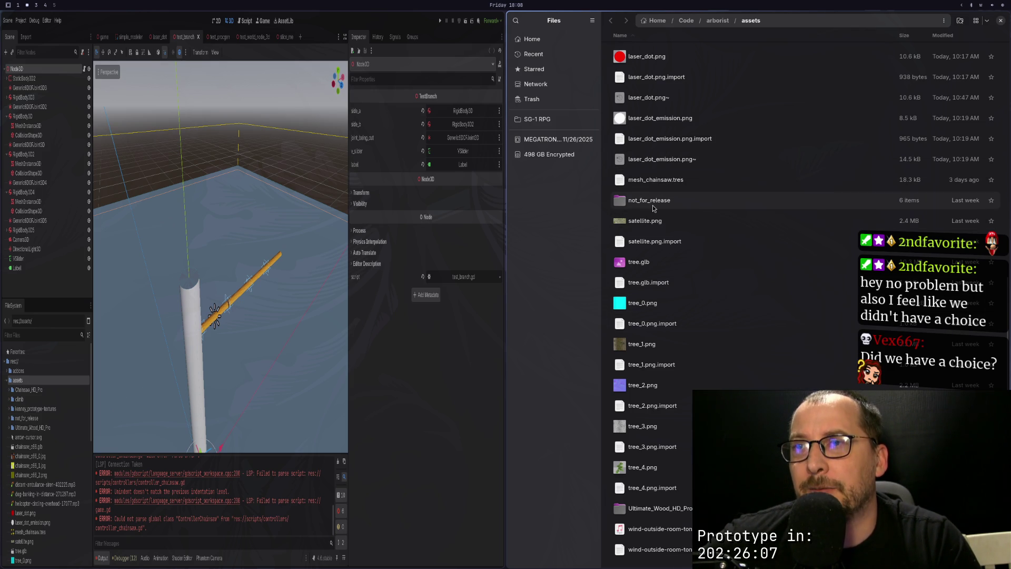
double_click(665, 512)
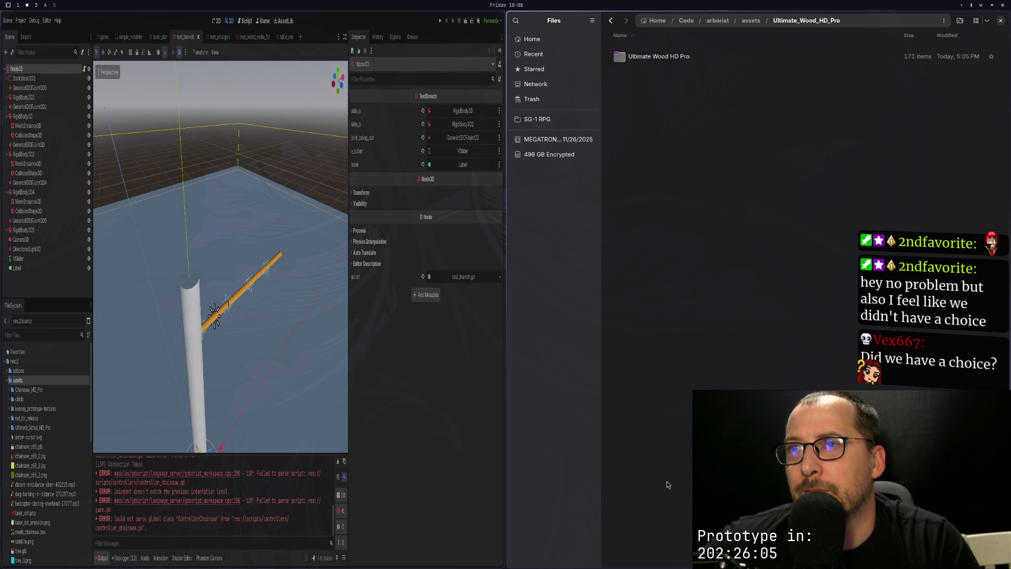
left_click(610, 21)
scroll(748, 314, "up", 3)
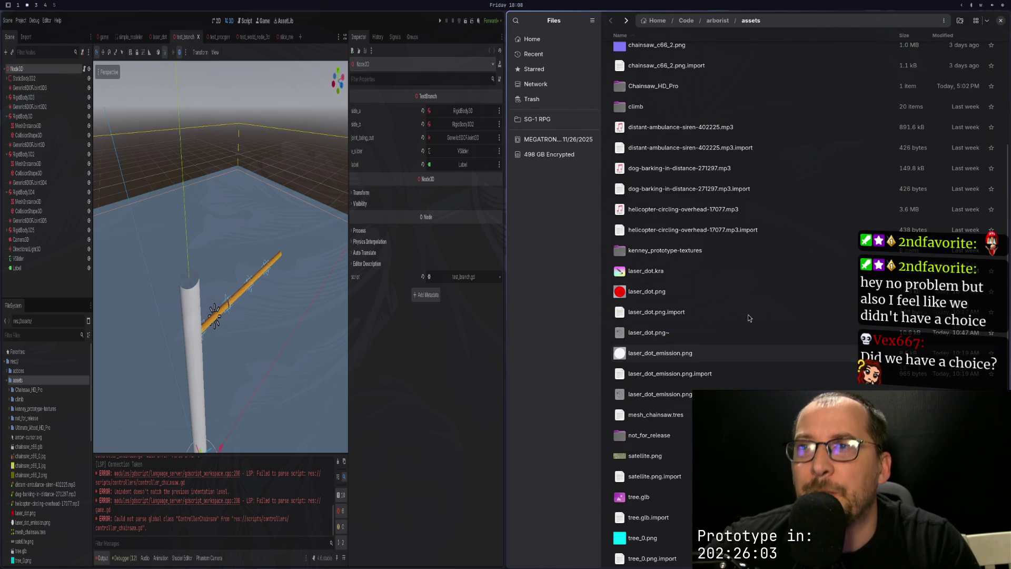
double_click(731, 84)
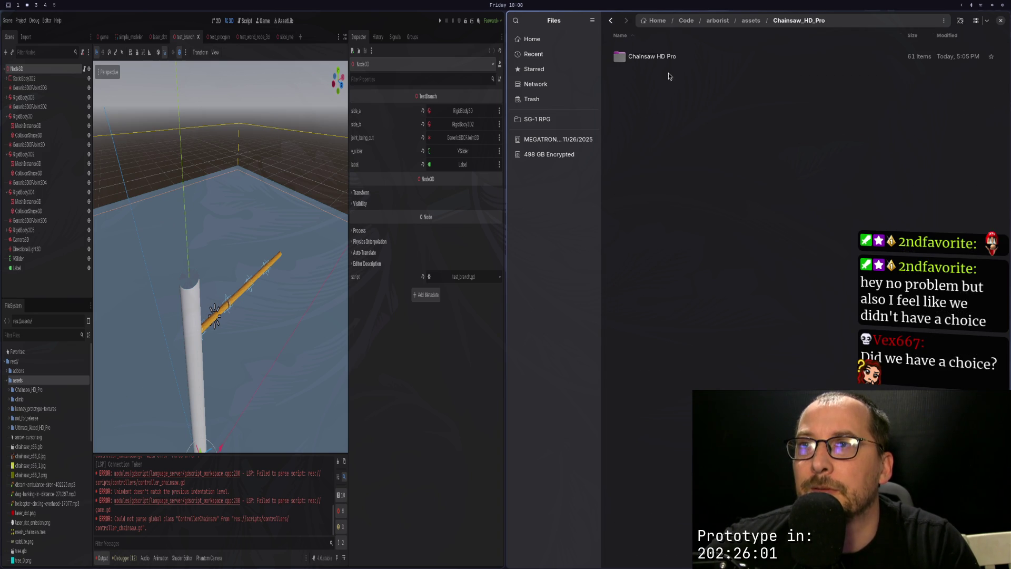
double_click(652, 55)
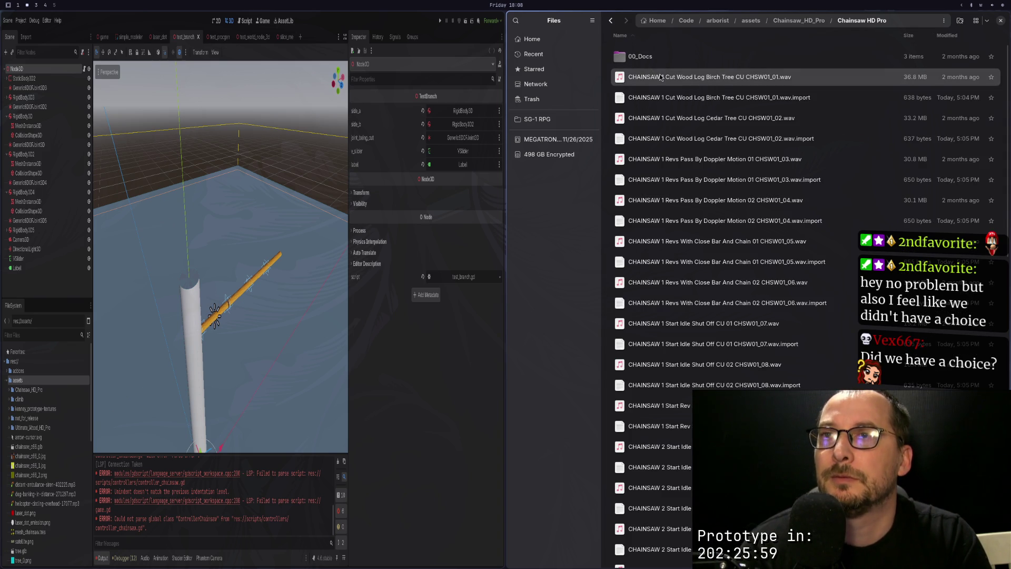
double_click(645, 56)
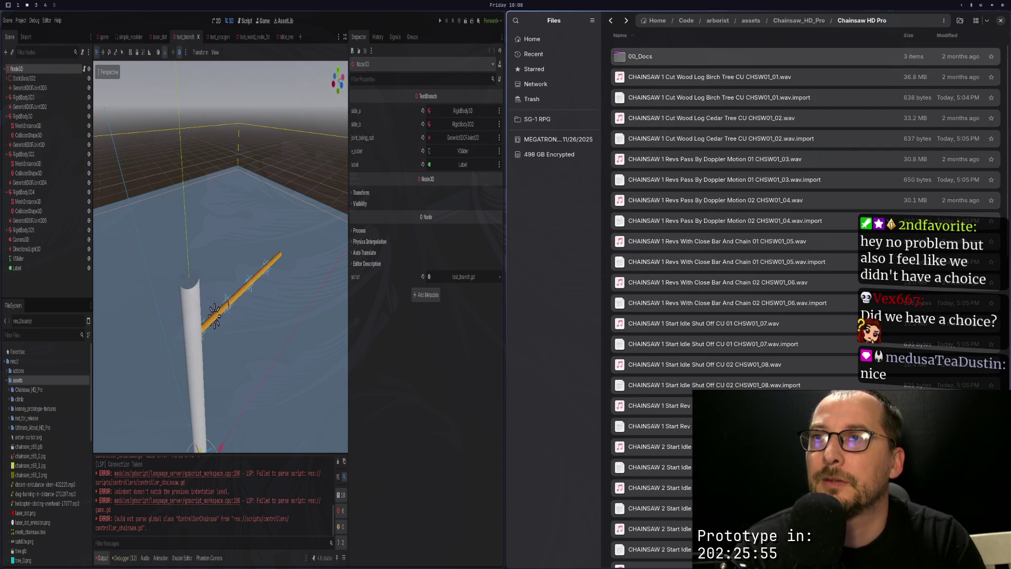
left_click(805, 21)
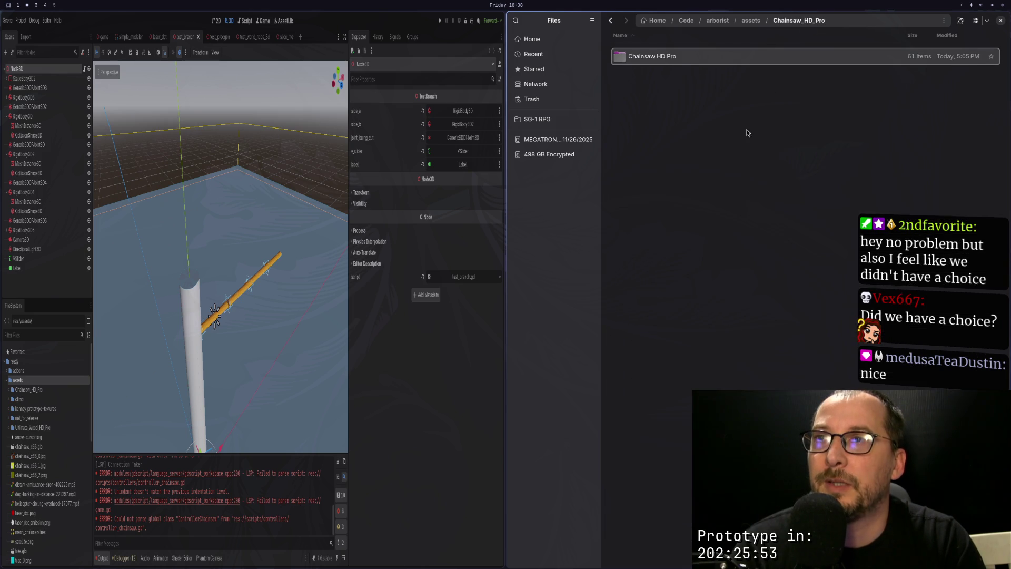
- Move the nested Chainsaw HD Pro folder to the trash and close Files
scroll(722, 186, "down", 10)
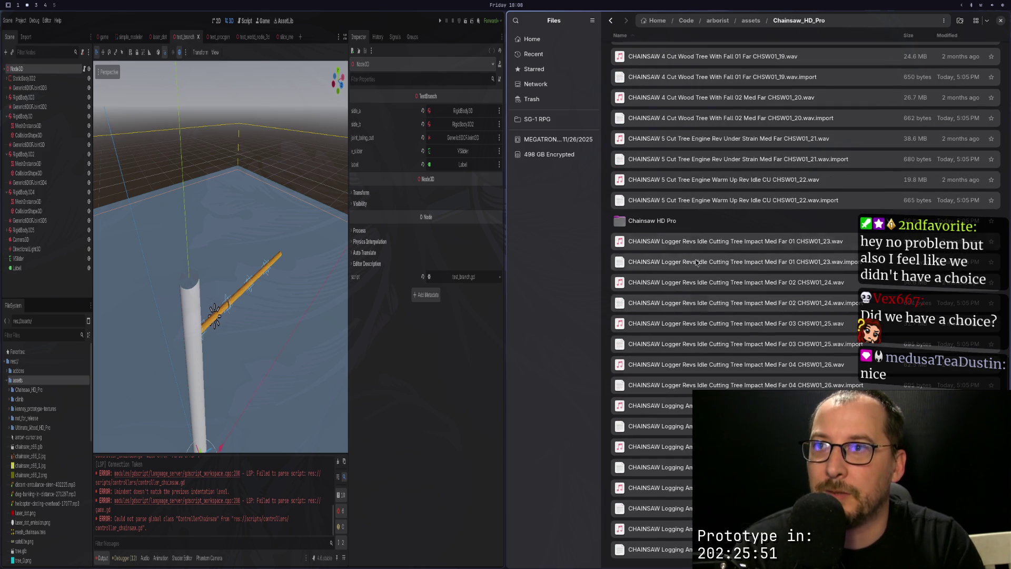
right_click(667, 221)
left_click(698, 340)
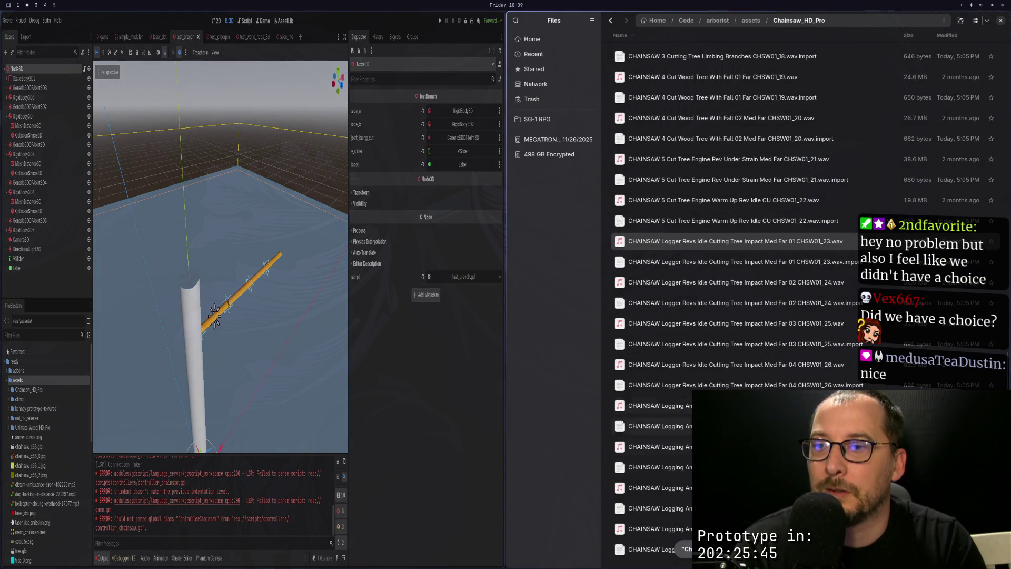
scroll(762, 333, "up", 10)
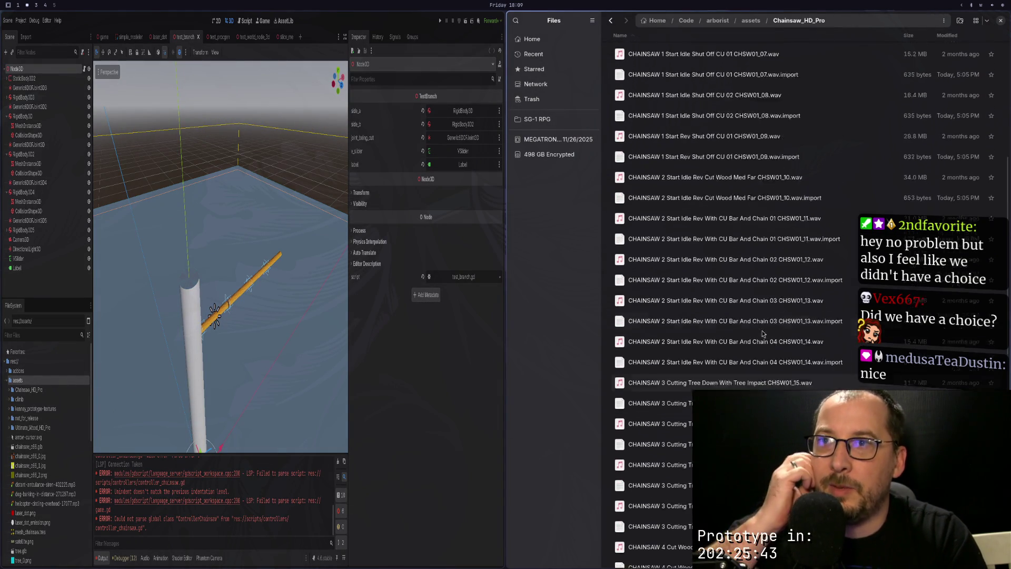
scroll(758, 324, "up", 5)
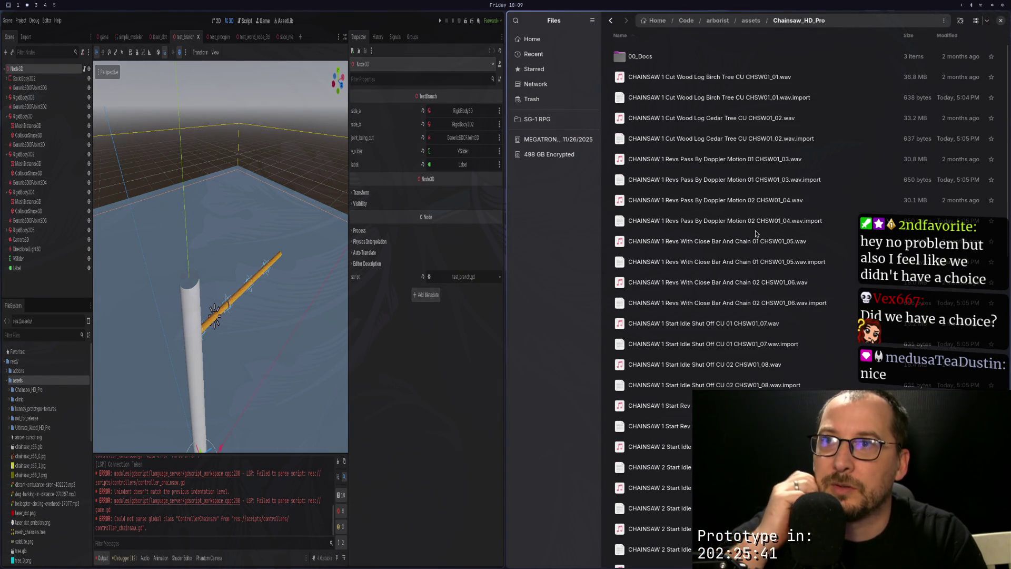
scroll(755, 230, "down", 5)
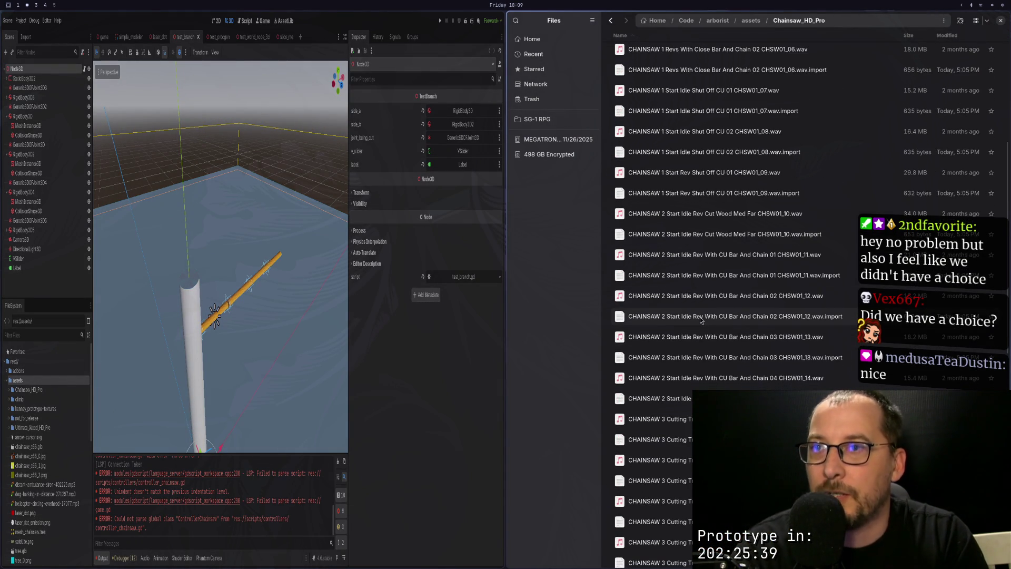
key("ctrl+w")
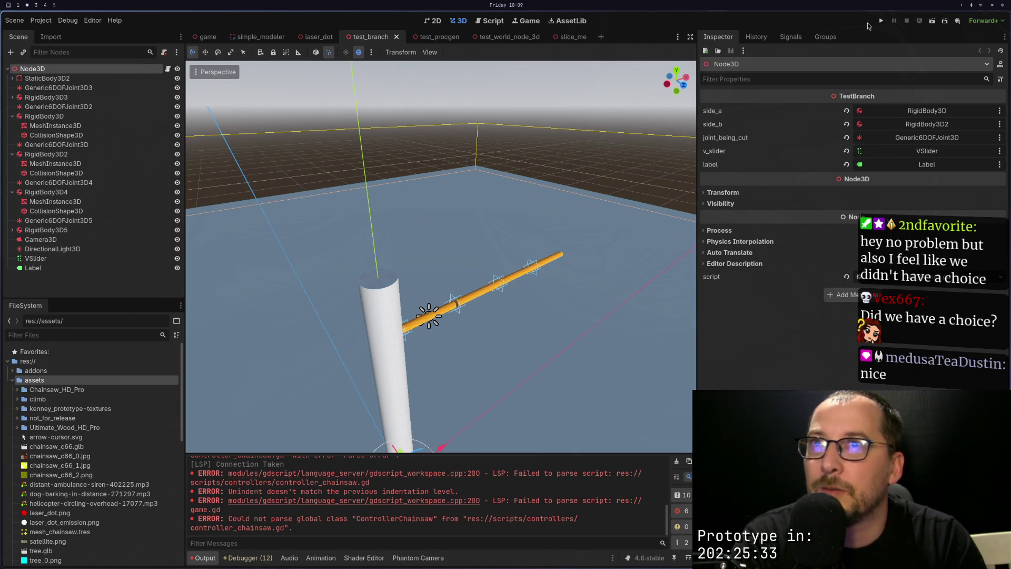
- Kill the Godot editor process in btop, sorted by thread count
left_click(1002, 8)
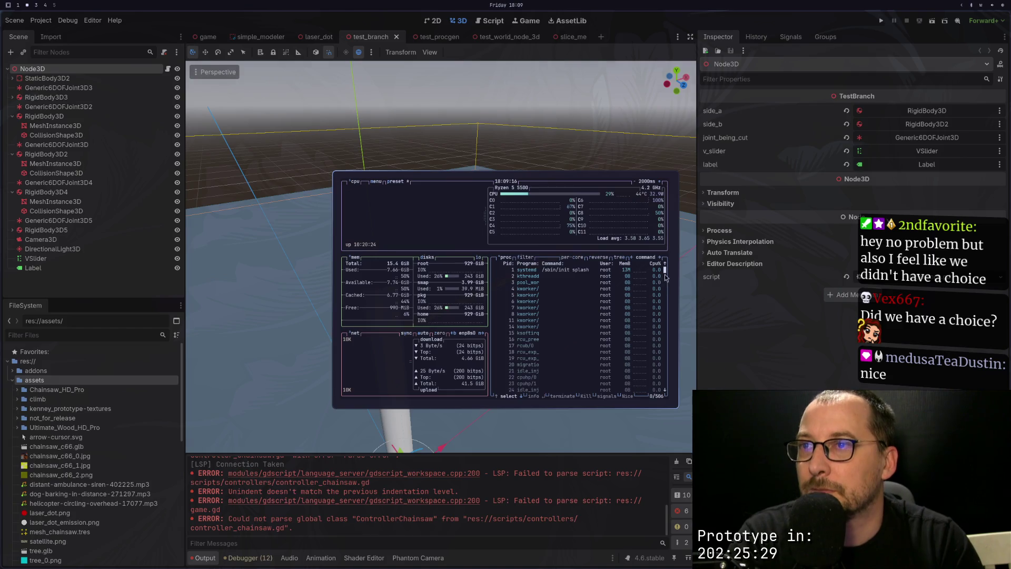
key("super+f")
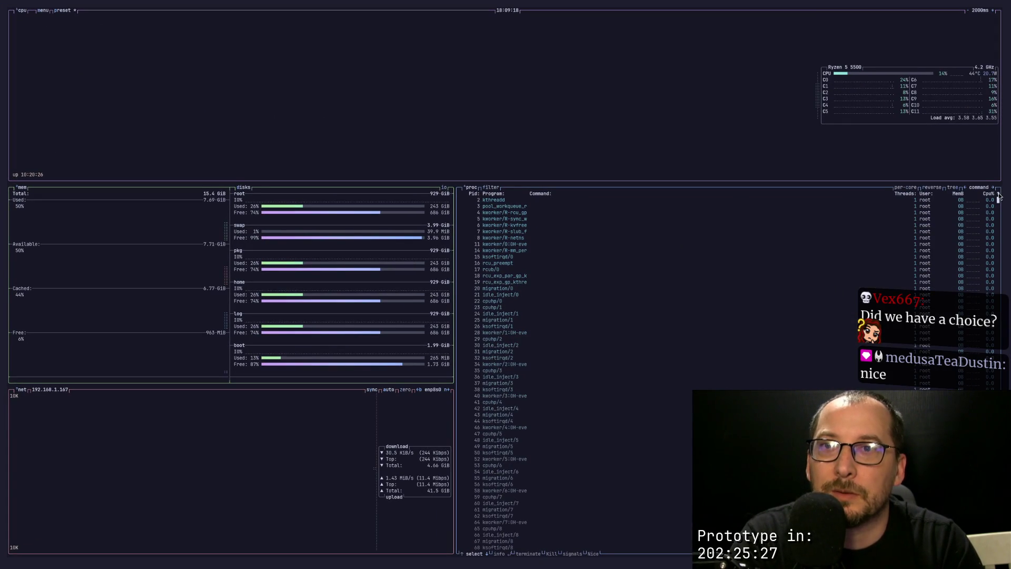
left_click(992, 188)
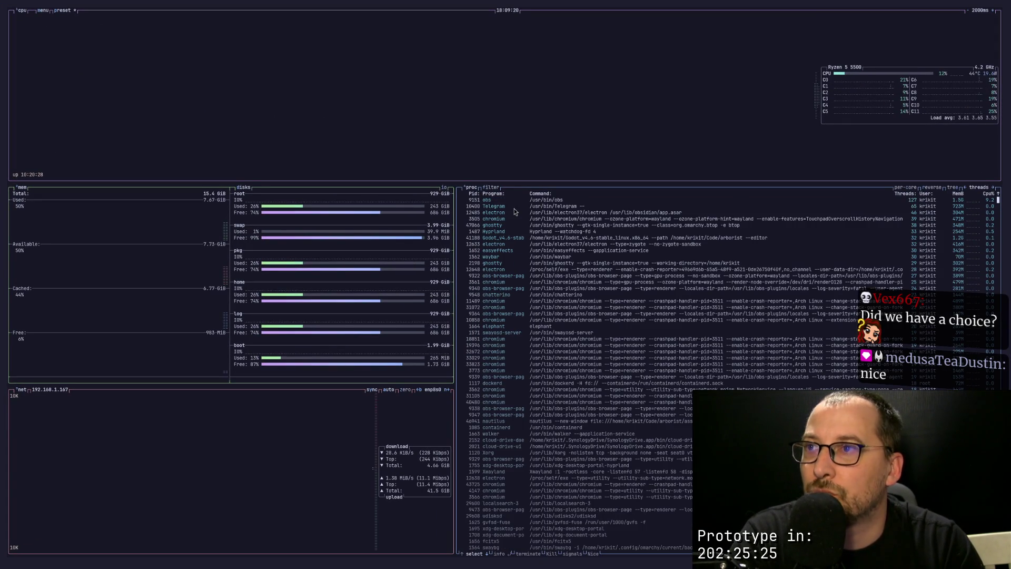
left_click(506, 238)
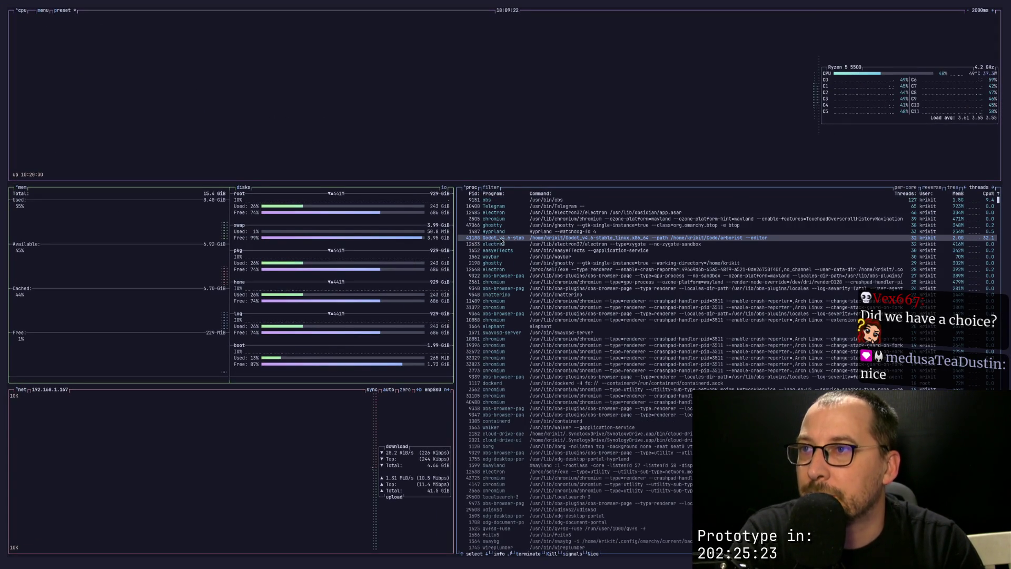
key("k")
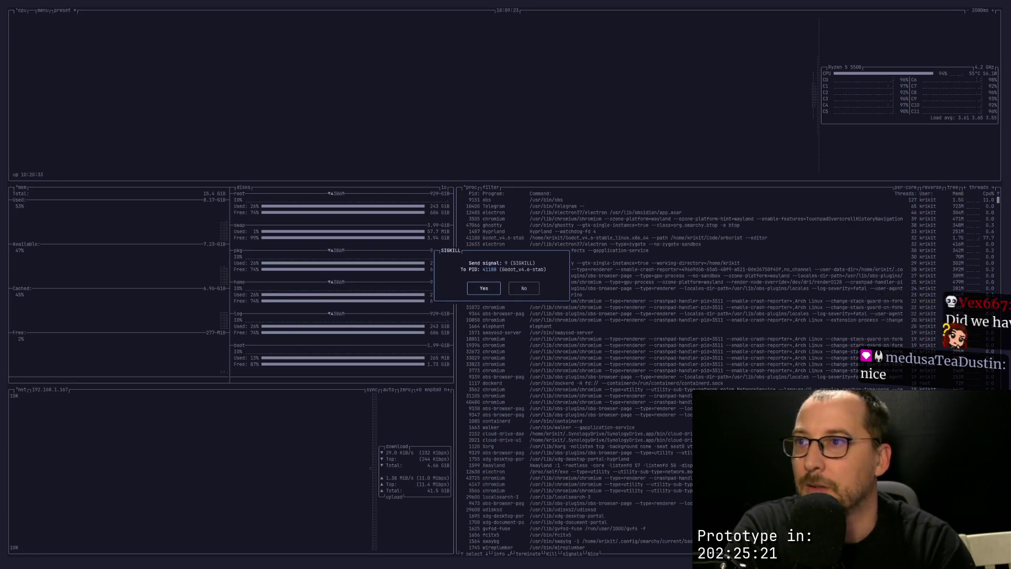
key("Return")
key("q")
- Relaunch Godot 4.6 from the launcher and open the Arborist project
key("super+d")
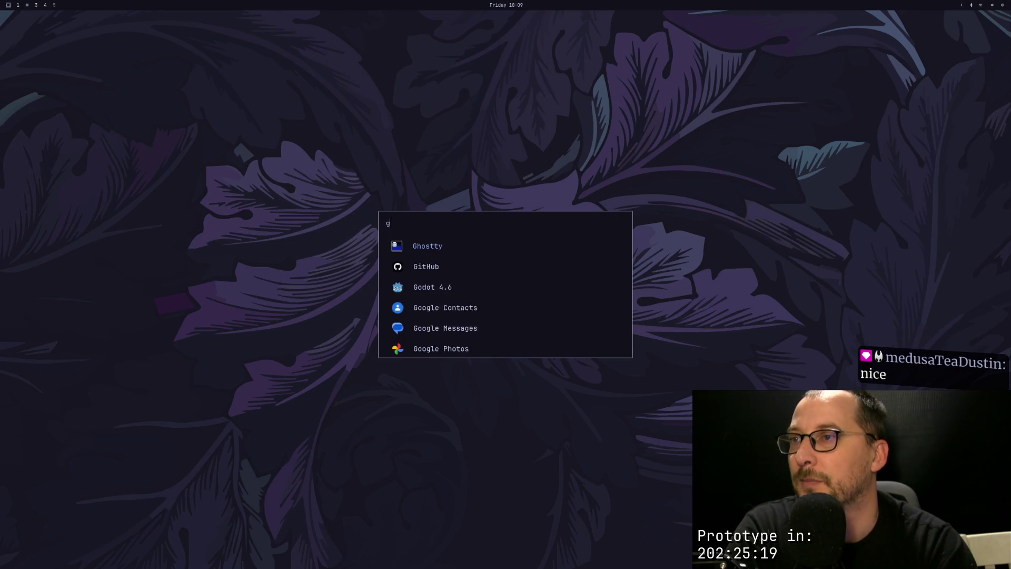
type("god")
key("Return")
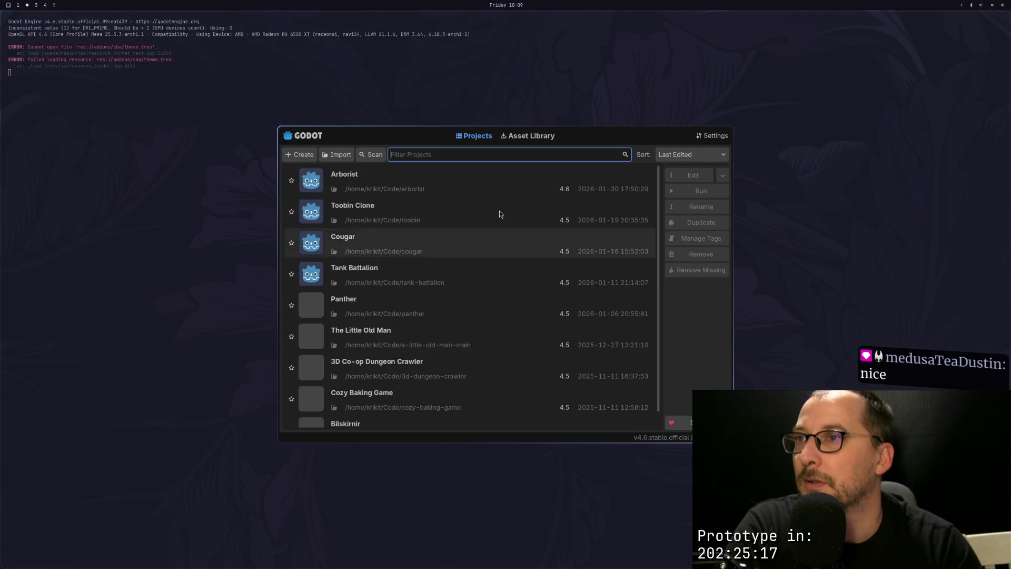
left_click(676, 177)
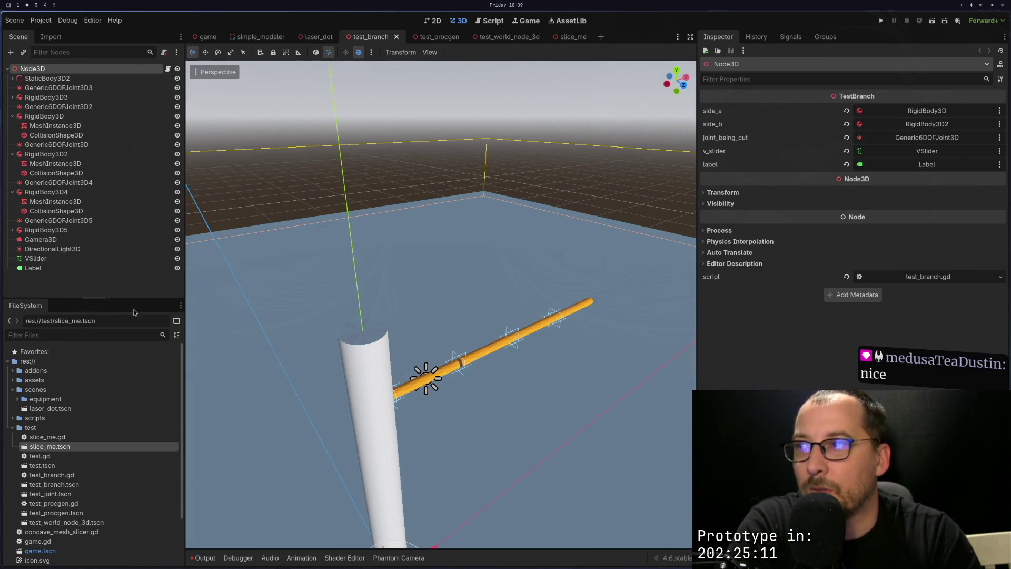
- Expand assets > Chainsaw_HD_Pro and select CHAINSAW 1 Start Idle Shut Off CU 01 CHSW01_07.wav
left_click(13, 379)
left_click(16, 389)
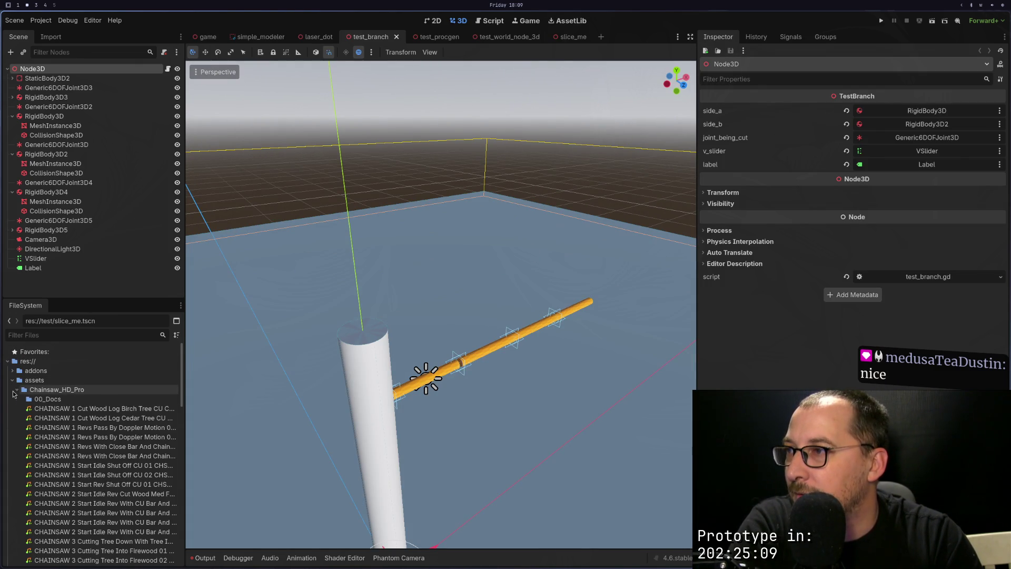
left_click(142, 409)
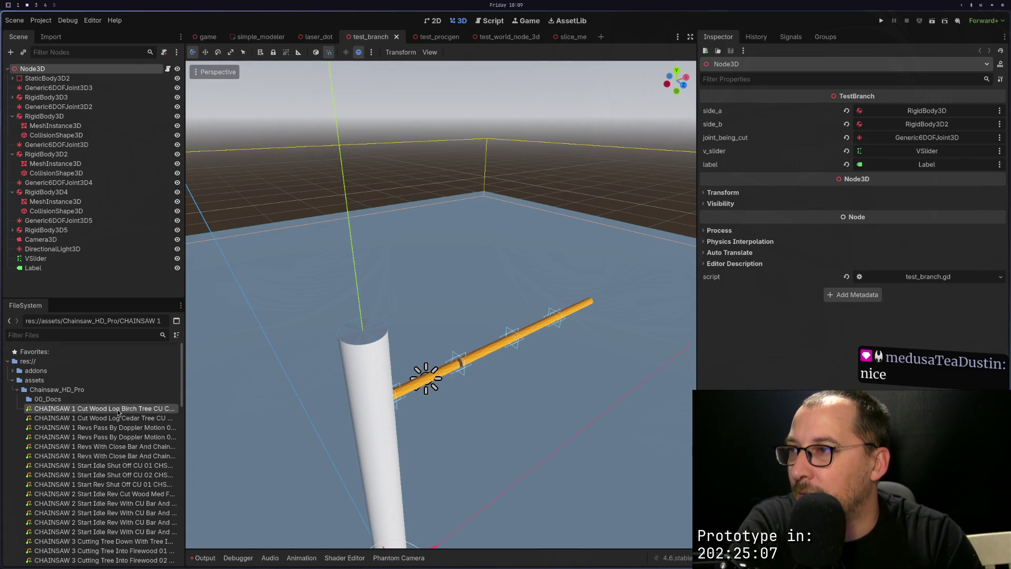
scroll(108, 398, "down", 2)
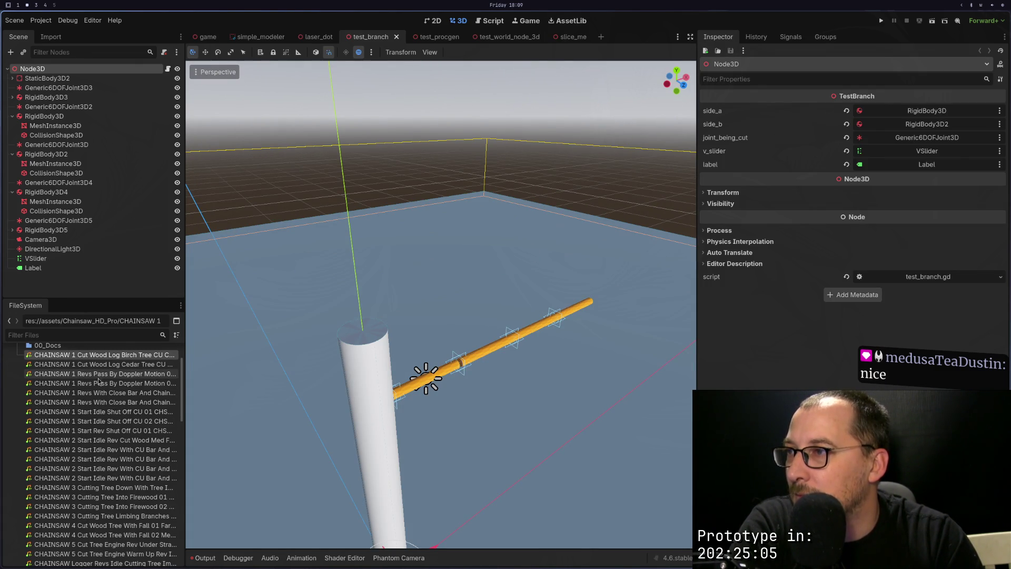
left_click(103, 412)
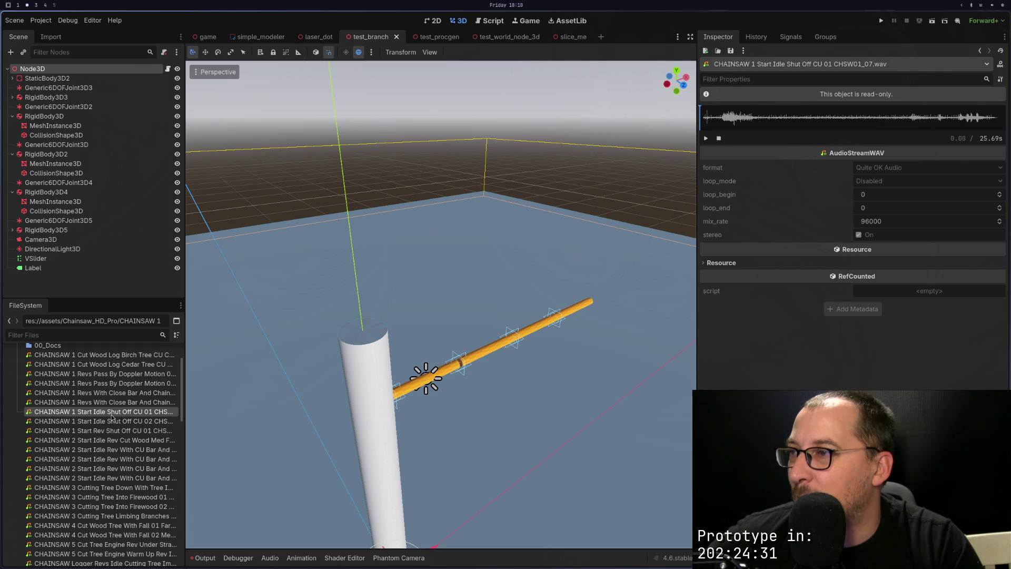
- Select the CHAINSAW 3 Cutting Tree Into Firewood 01 CHSW01_16.wav clip in the FileSystem dock
mouse_move(112, 417)
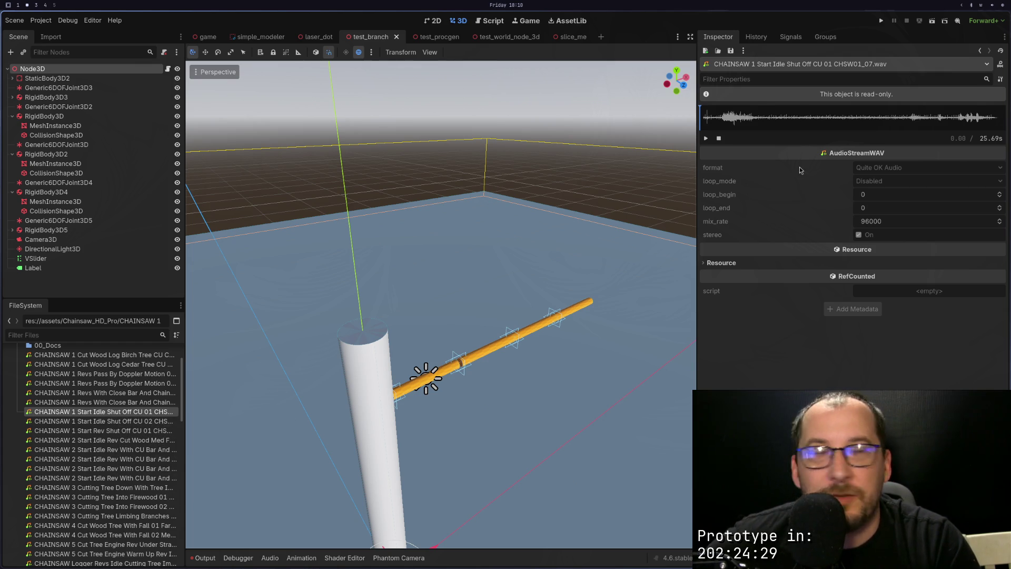
mouse_move(817, 222)
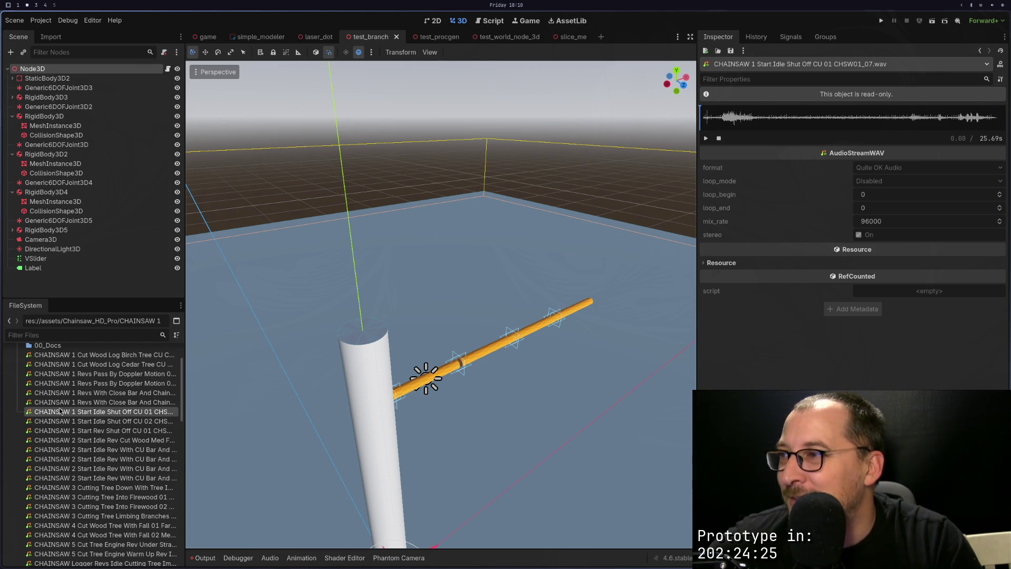
mouse_move(58, 412)
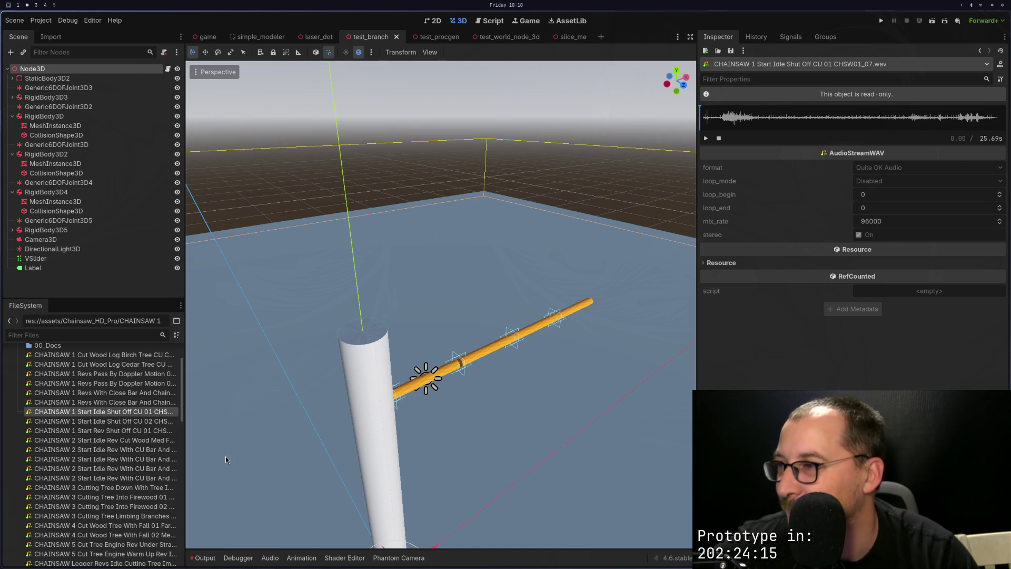
scroll(95, 470, "down", 1)
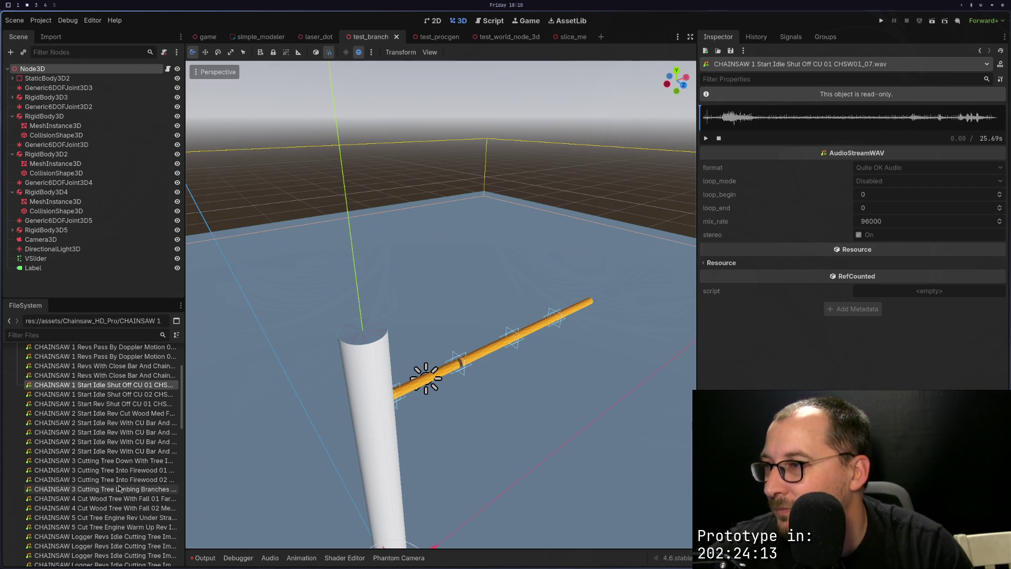
left_click(86, 470)
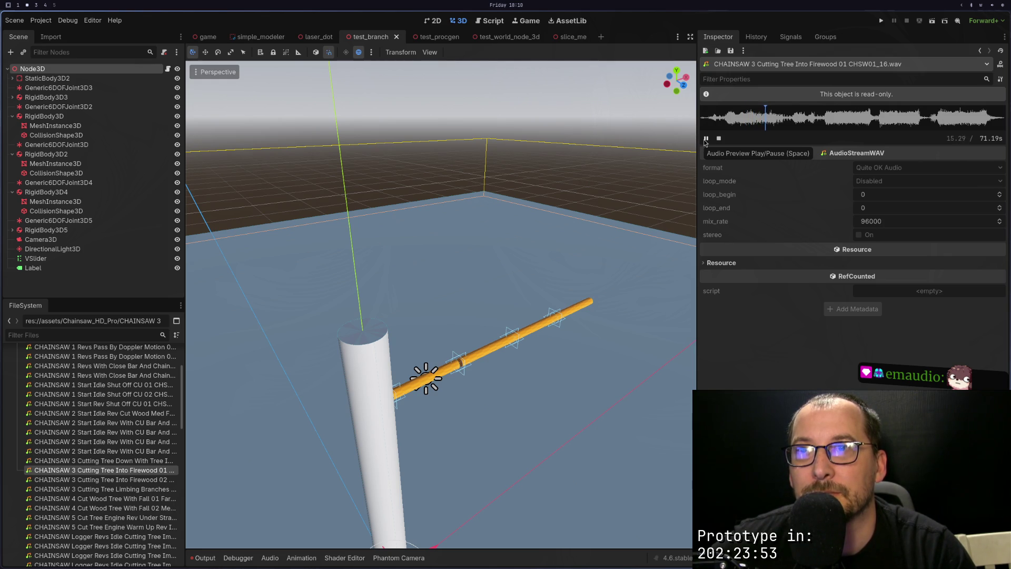
- Preview the clip from about 28–29 seconds, pausing, resuming and stopping playback
left_click(825, 120)
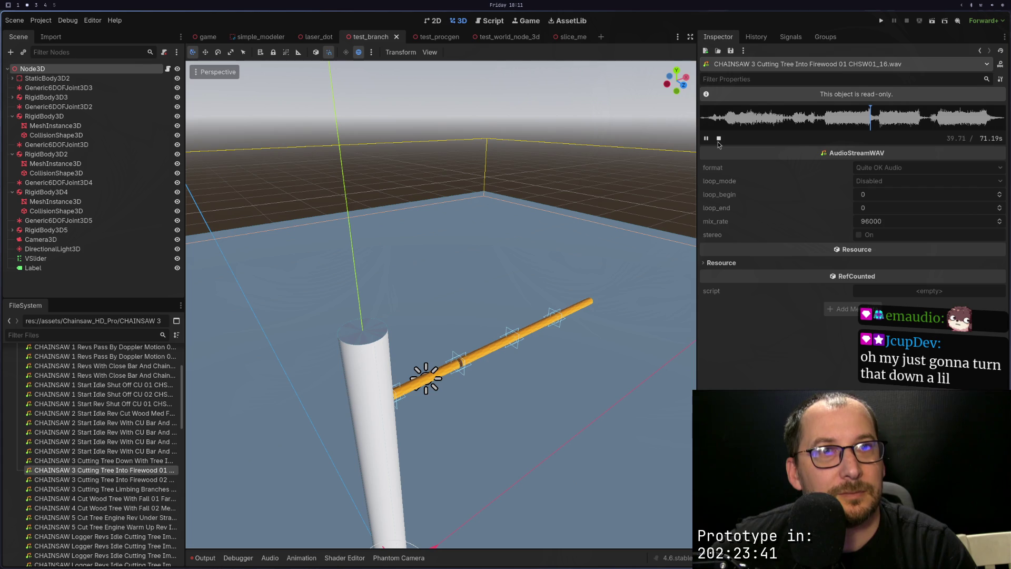
left_click(719, 138)
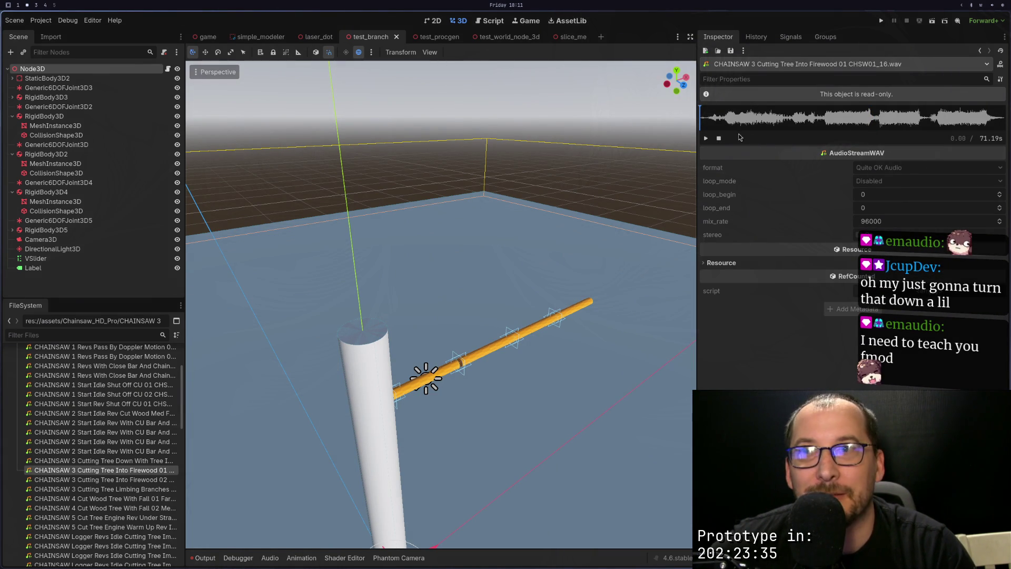
left_click(820, 122)
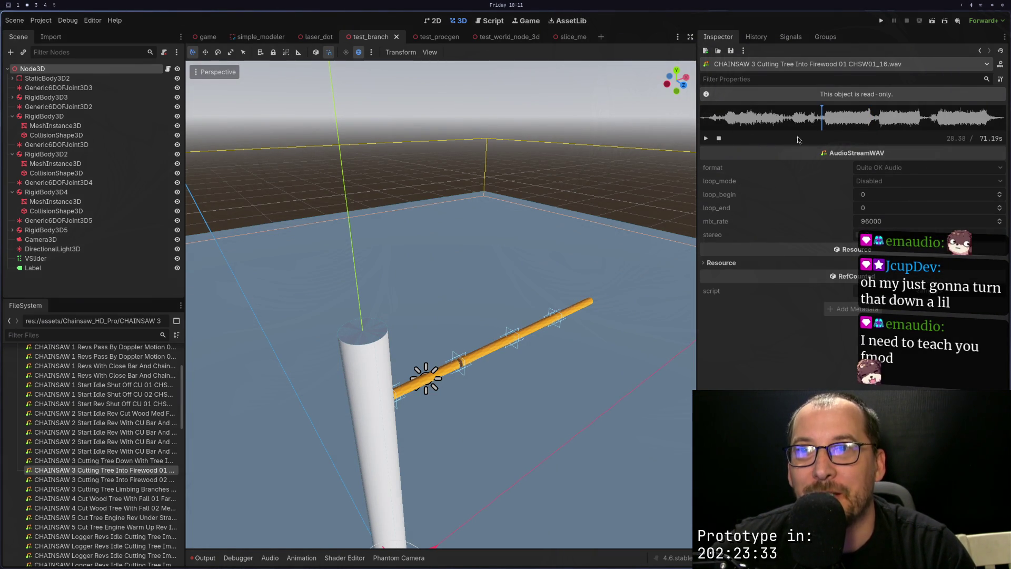
left_click(707, 139)
left_click(707, 138)
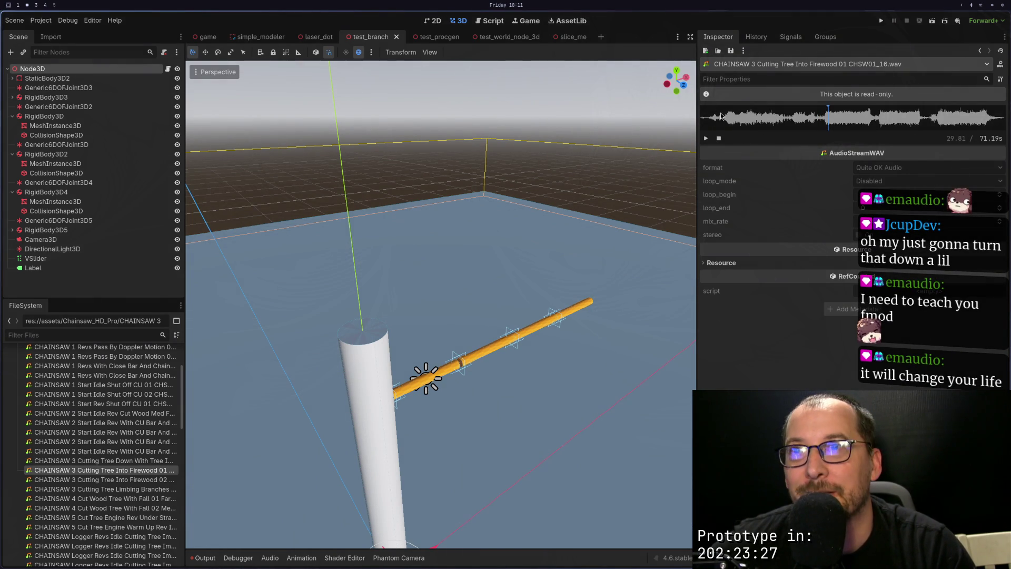
left_click(706, 139)
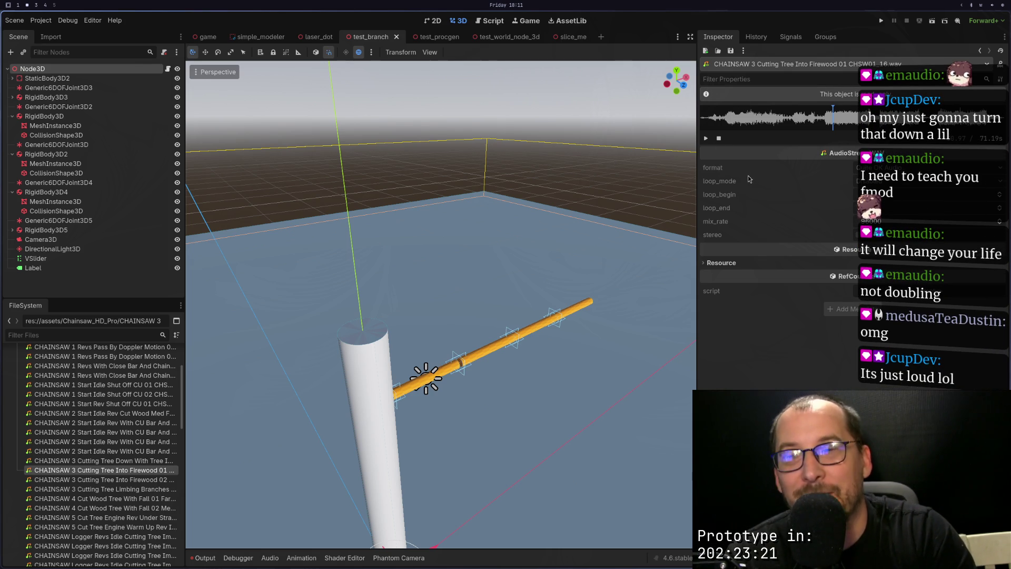
left_click(718, 139)
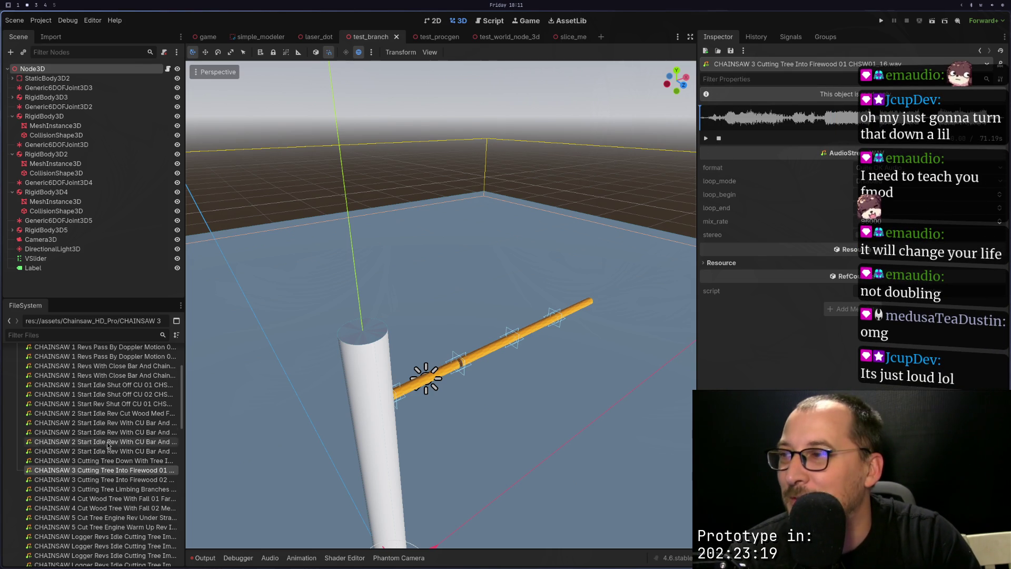
scroll(57, 440, "up", 3)
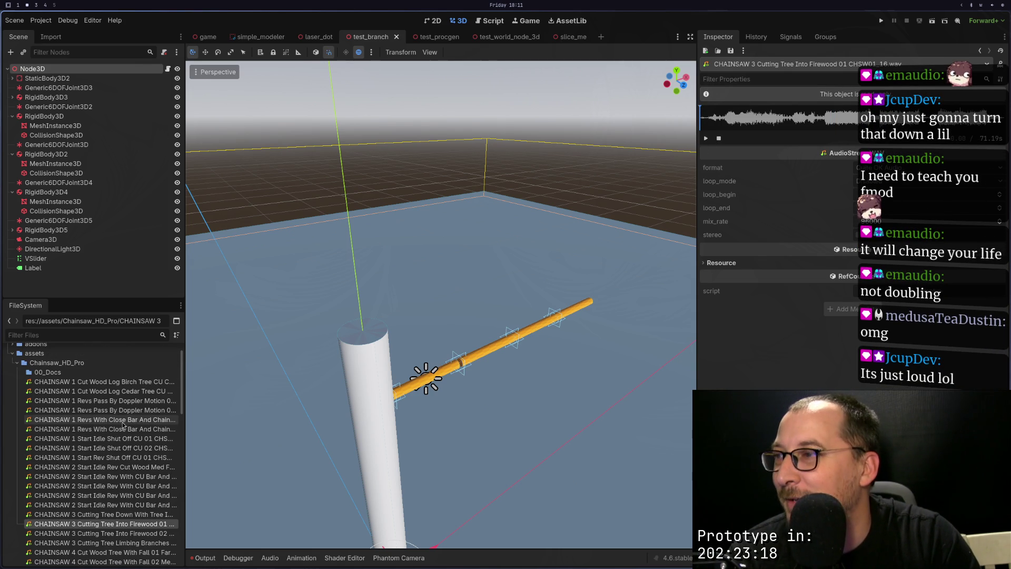
- Open the Start Idle Shut Off CU 01 clip and reveal it in the file manager
left_click(96, 440)
right_click(95, 442)
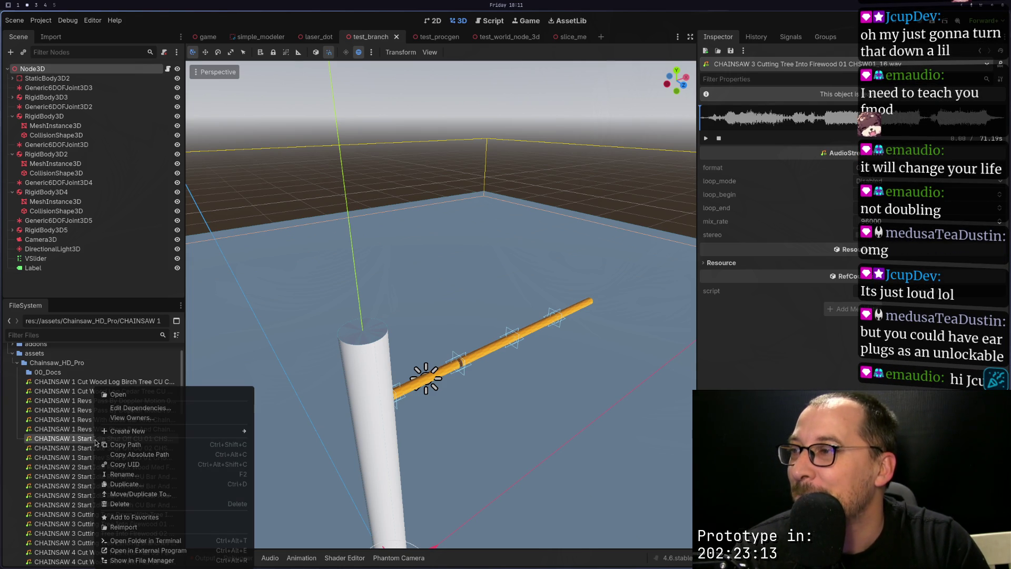
left_click(129, 394)
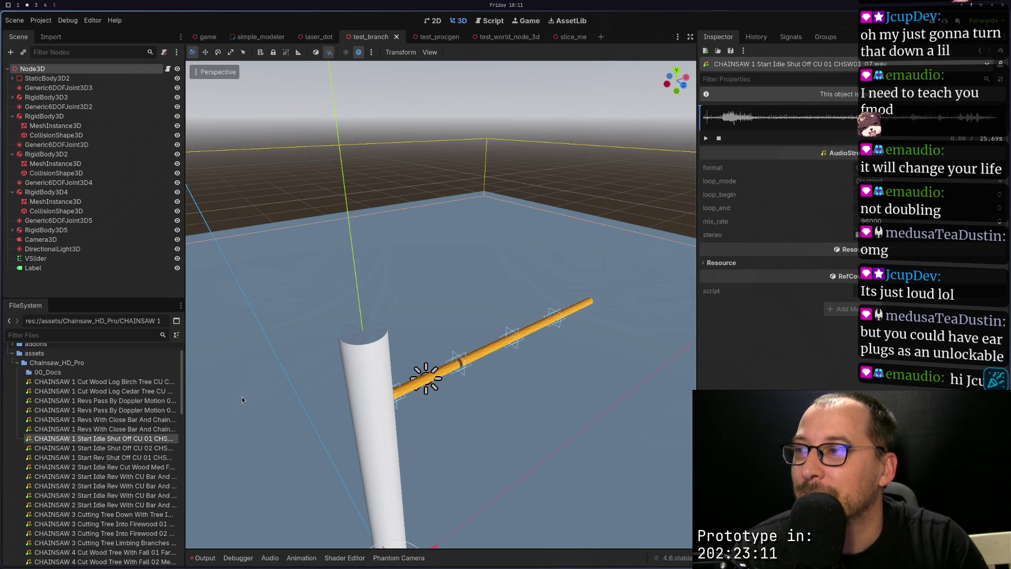
right_click(134, 441)
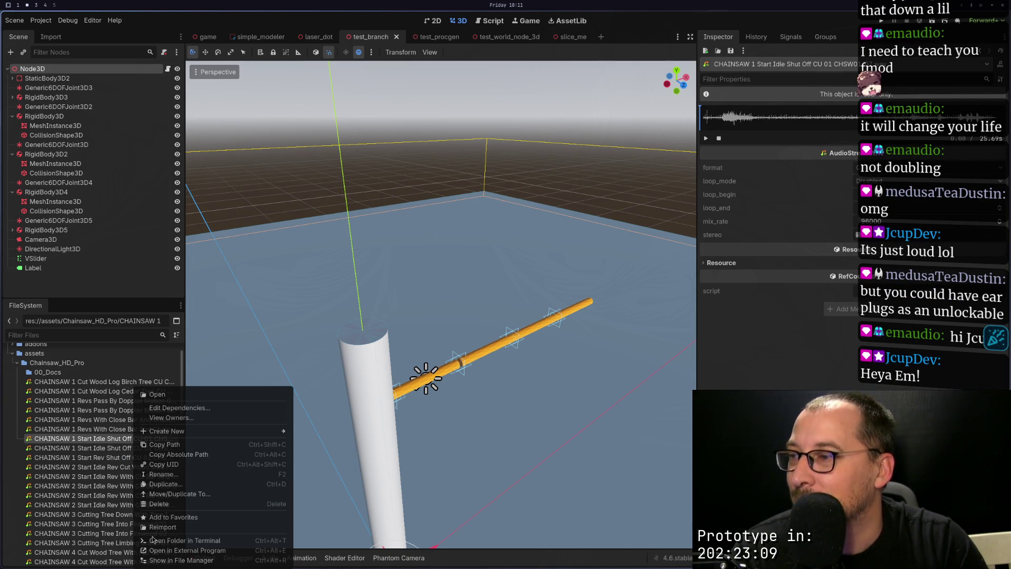
left_click(186, 561)
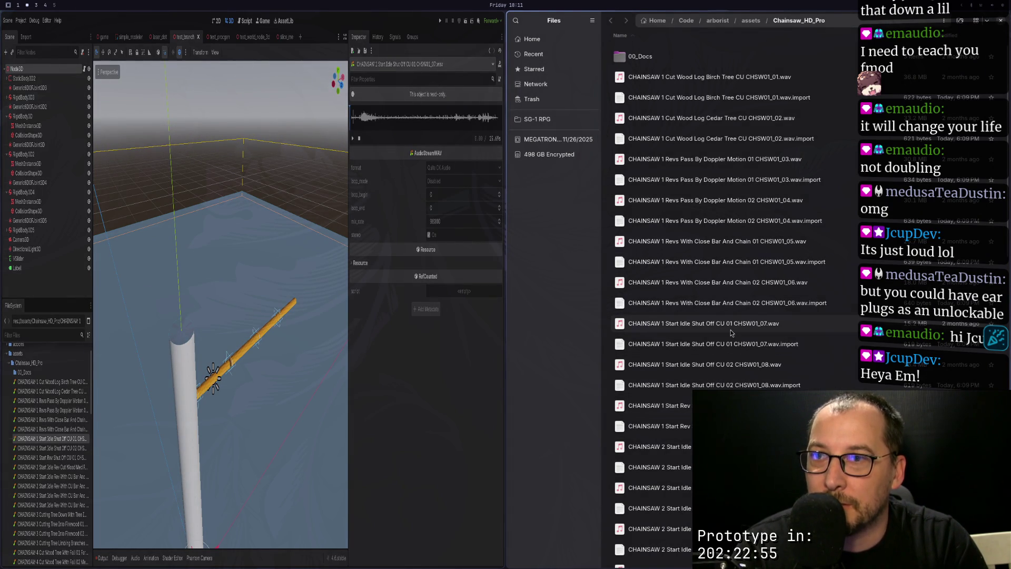
- Browse the Open With Other Application list for CHSW01_07.wav, then cancel
left_click(731, 330)
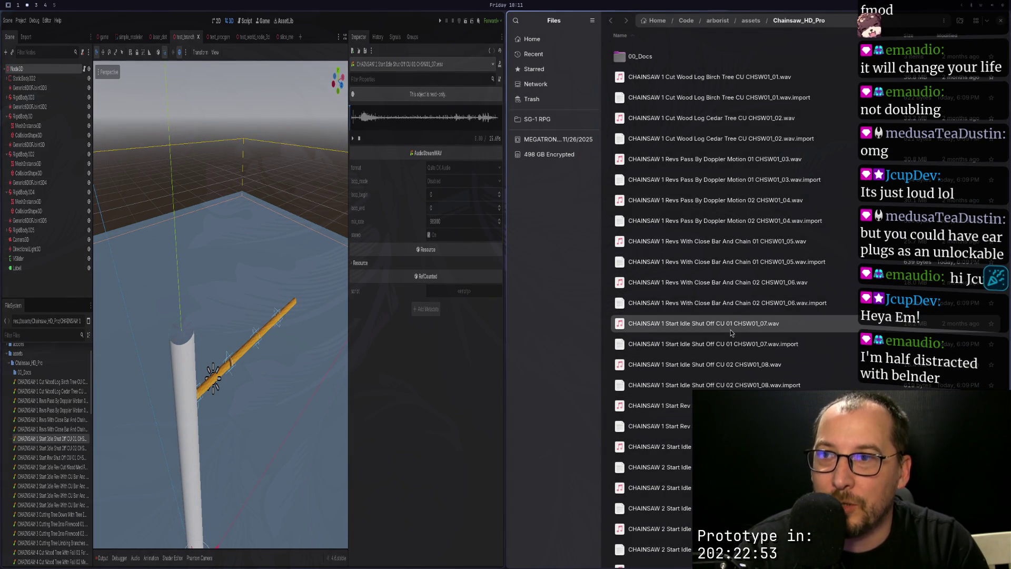
right_click(730, 329)
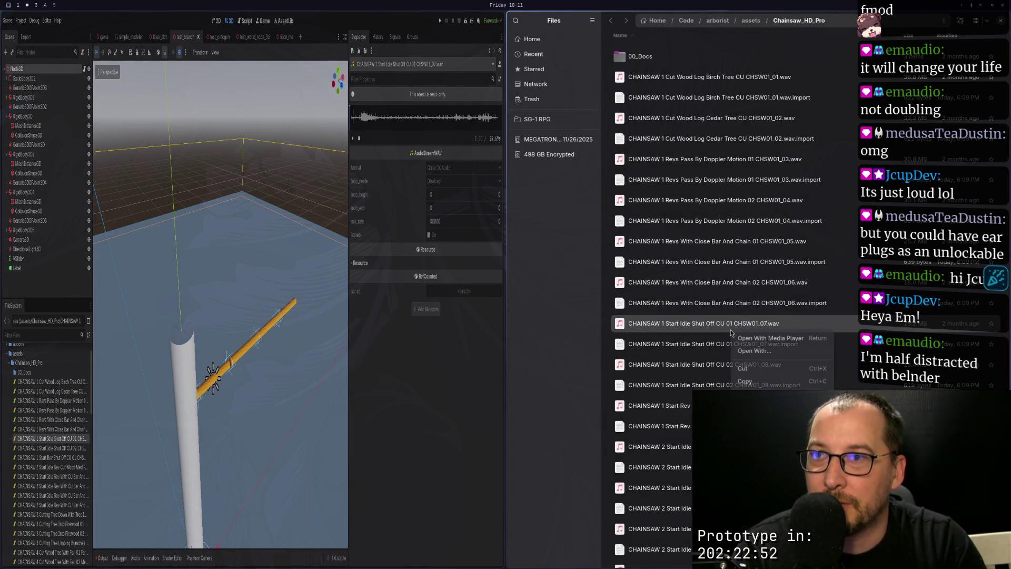
left_click(753, 351)
scroll(745, 313, "down", 10)
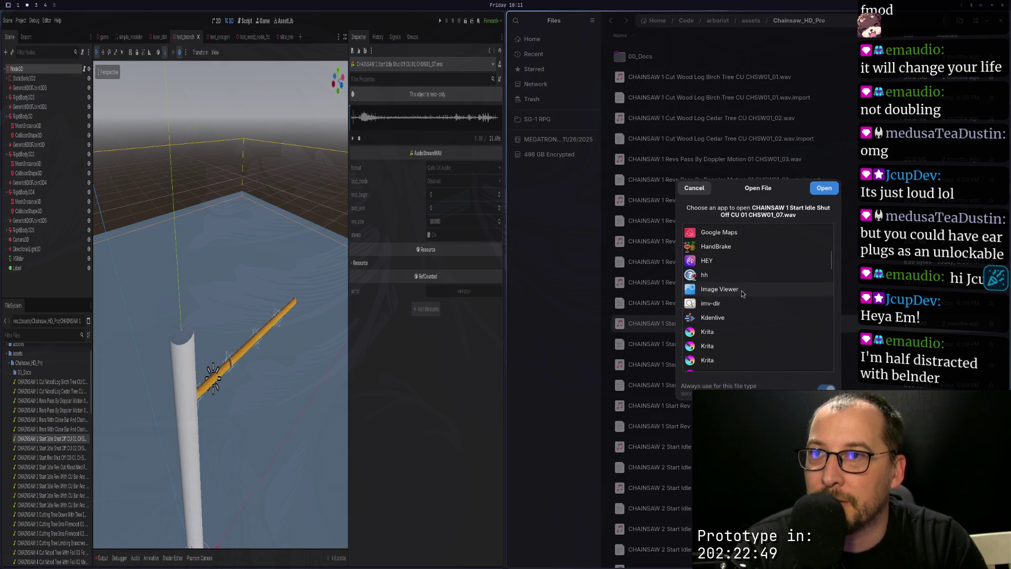
scroll(742, 294, "down", 10)
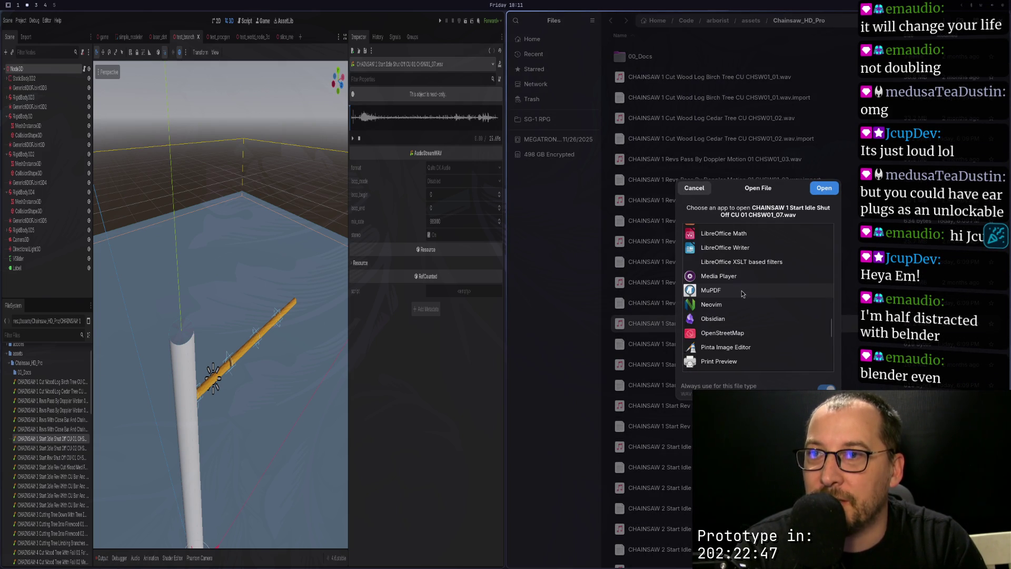
scroll(741, 293, "down", 2)
scroll(744, 284, "up", 2)
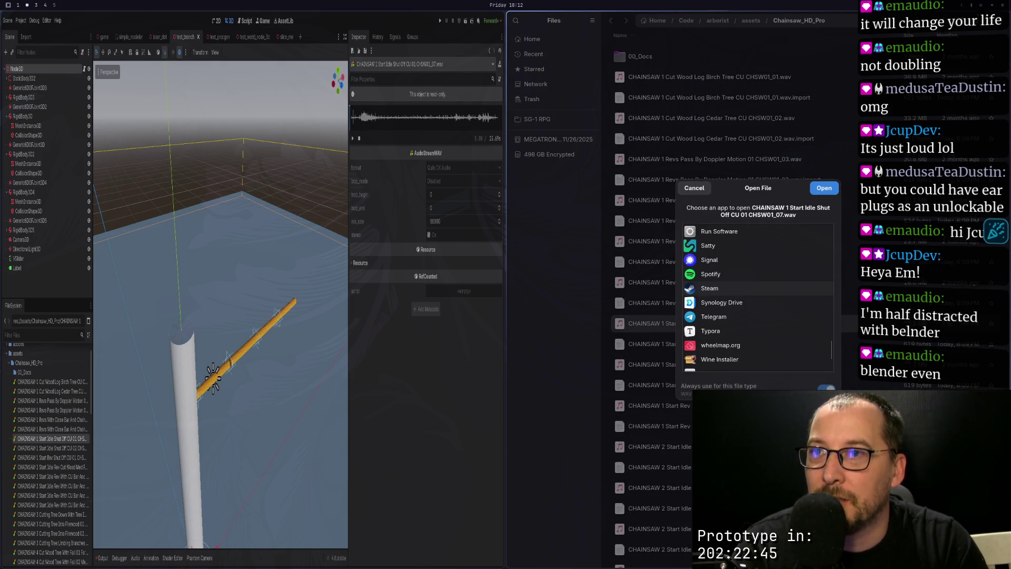
key("Escape")
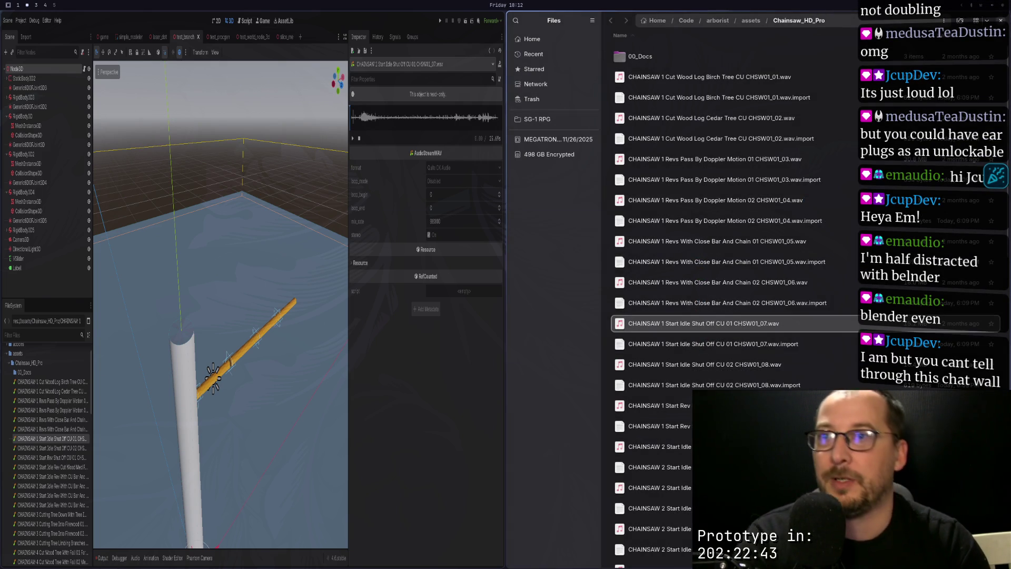
- Bring up the app launcher to search for an audio app
key("super+space")
key("super+alt+space")
key("Escape")
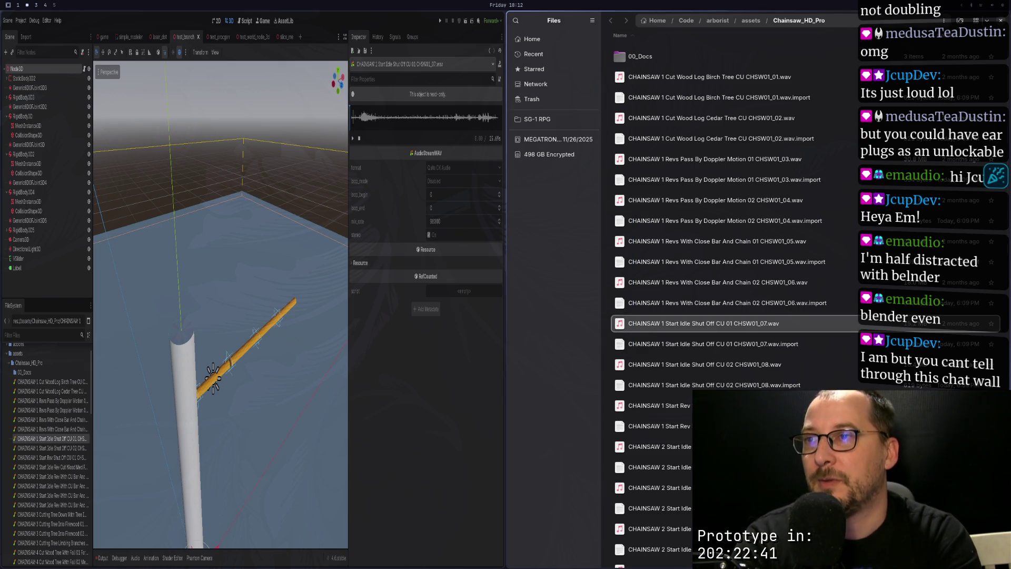
key("super+space")
- Clear the launcher and open the Install options from the Go menu
type("aud")
key("BackSpace")
key("BackSpace")
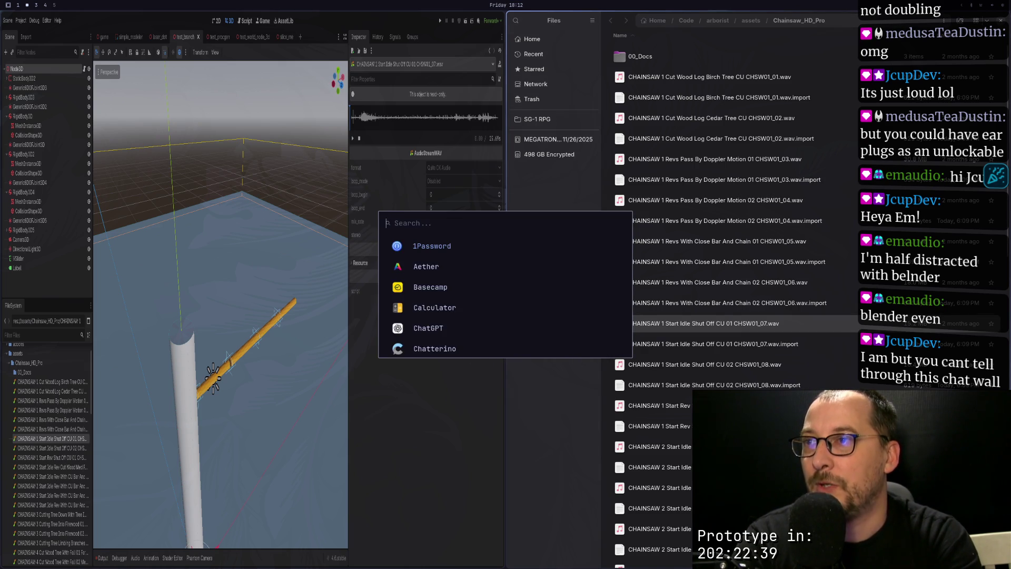
key("Escape")
key("super+alt+space")
type("in")
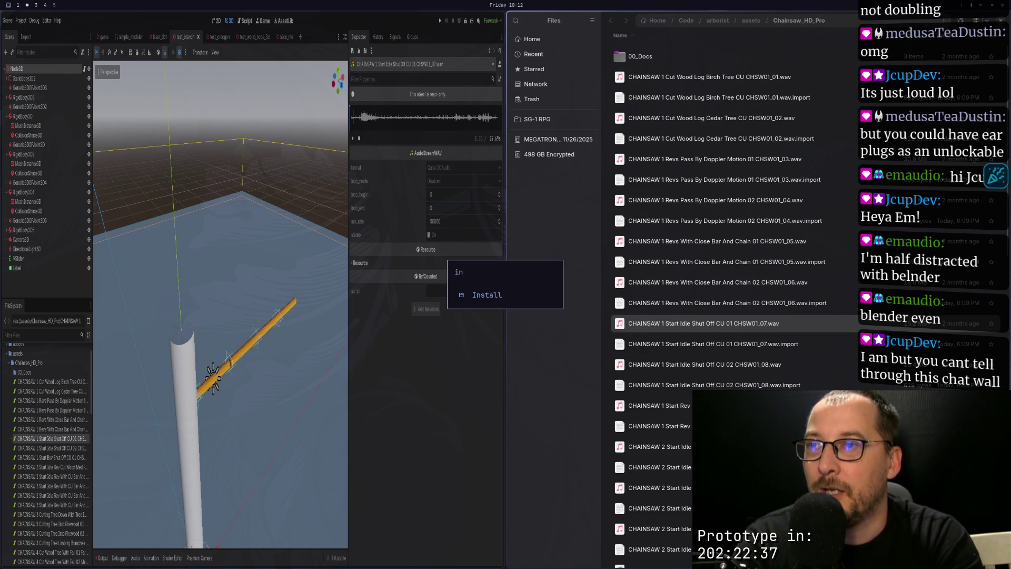
key("Return")
- Search 'audac' in the package installer and install audacity with sudo authorisation
key("super+p")
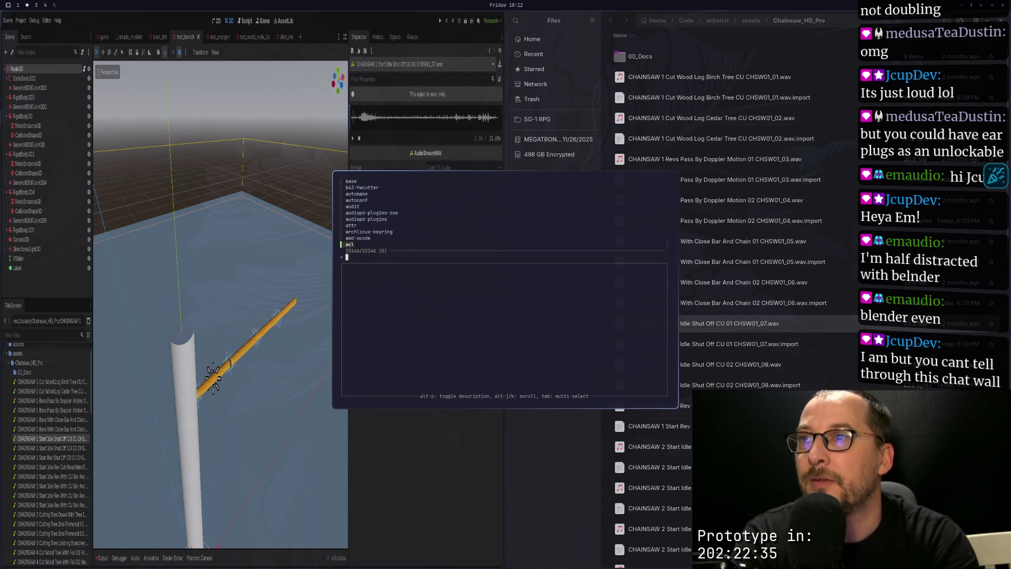
type("audio")
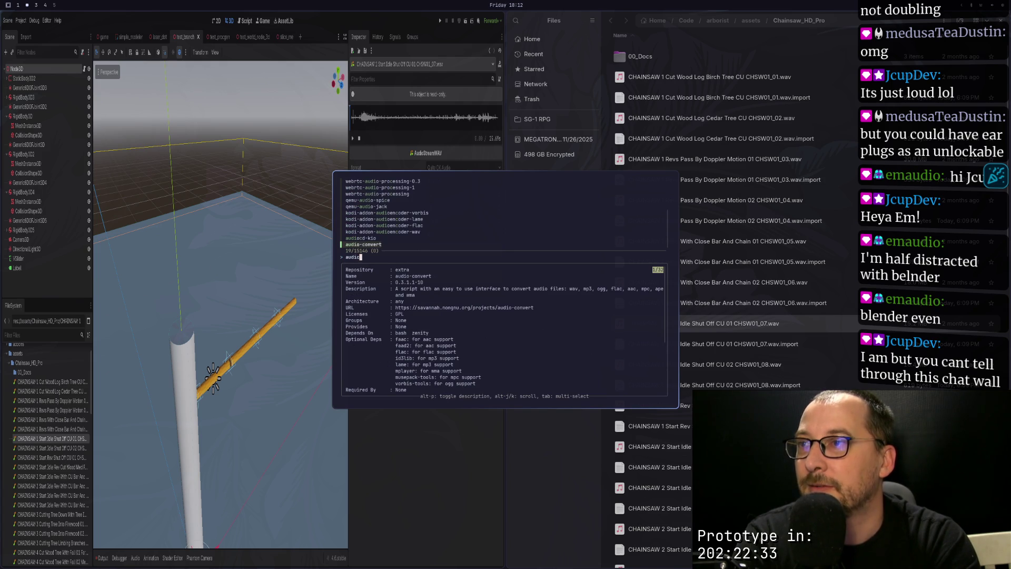
key("BackSpace")
key("BackSpace")
type("c")
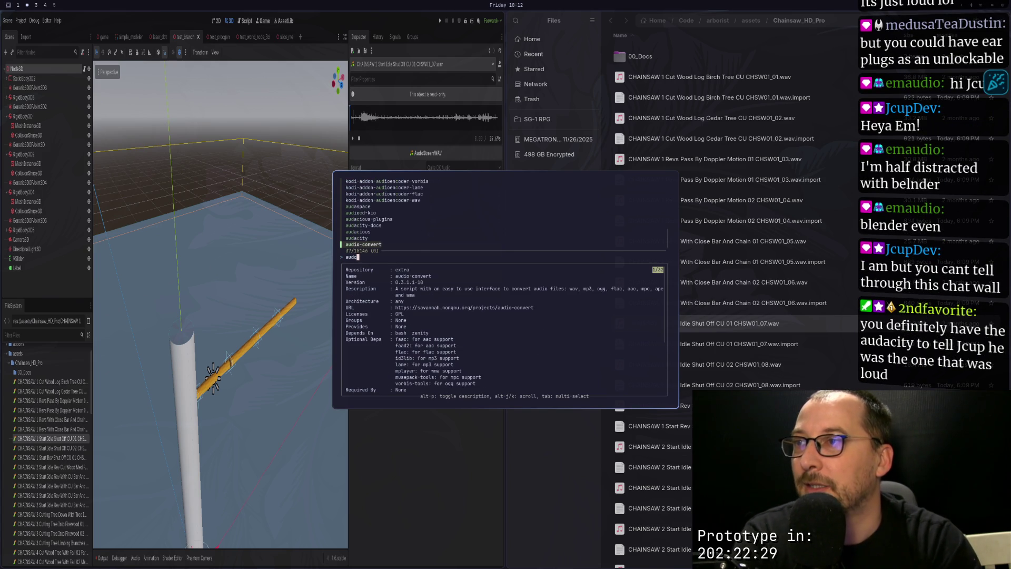
key("Up")
key("Return")
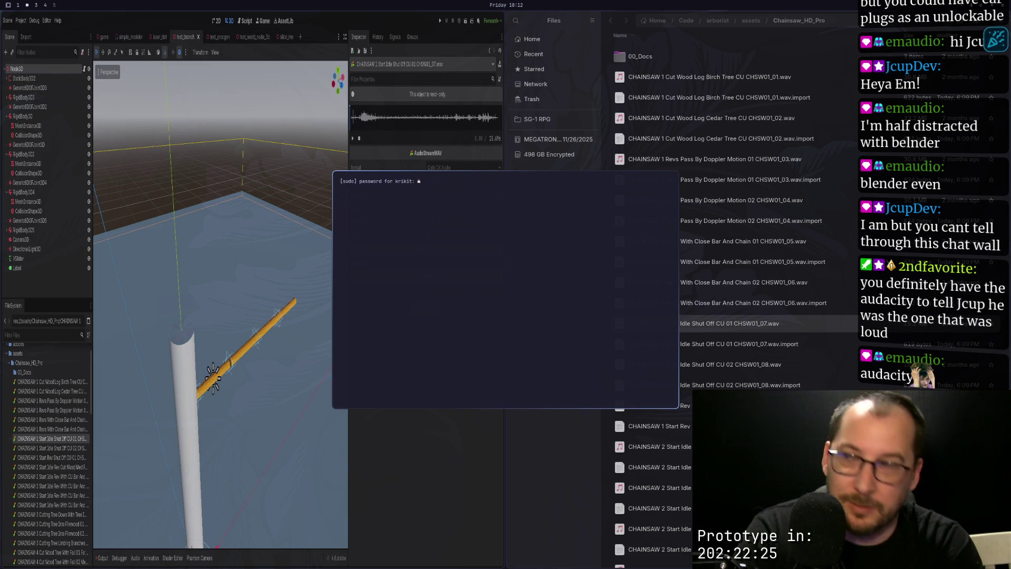
key("Return")
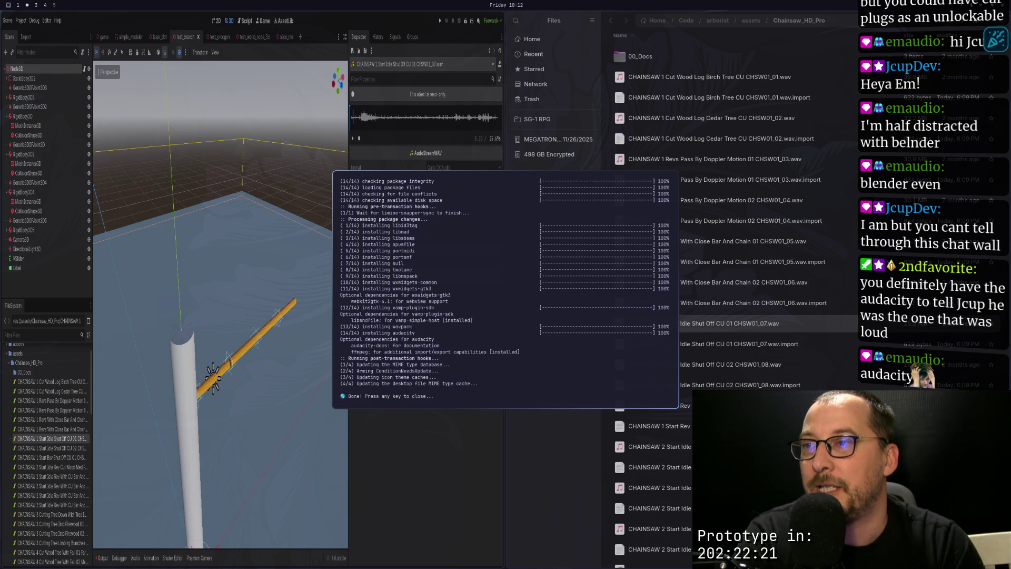
key("Return")
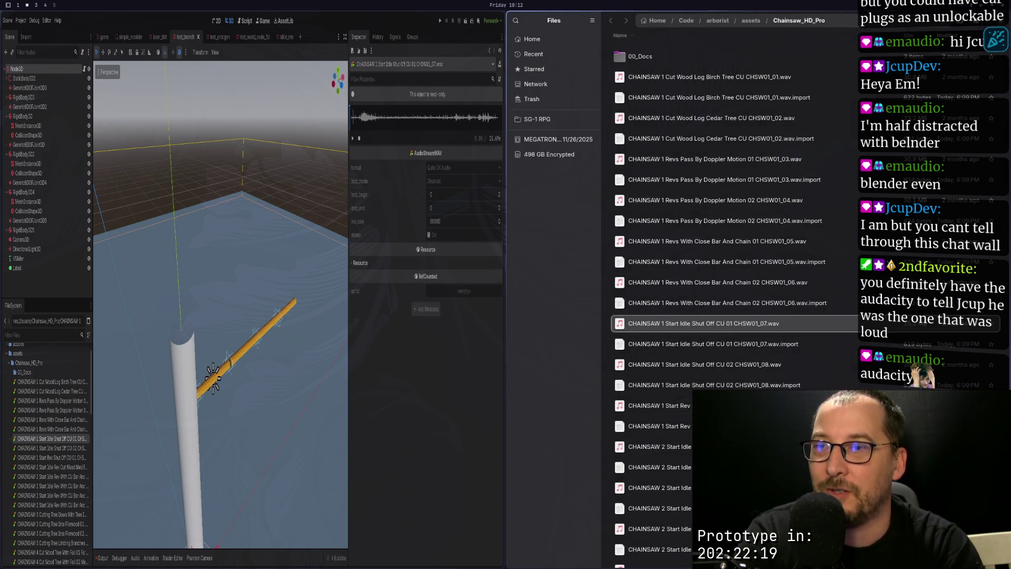
- Launch the newly installed Audacity from the app launcher
key("super")
type("aud")
key("Return")
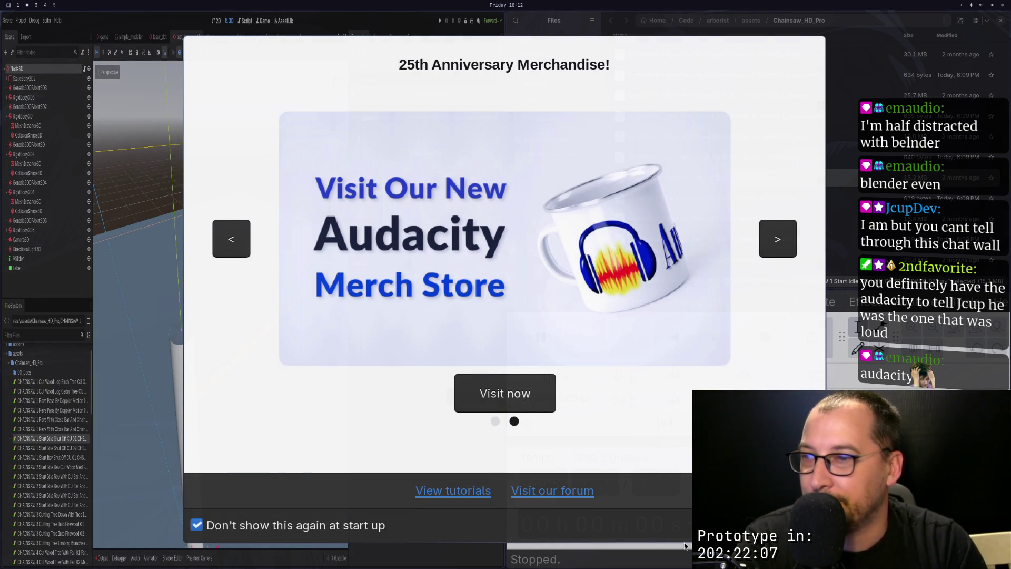
- Dismiss the Audacity welcome screen and toggle the window in and out of fullscreen
key("Return")
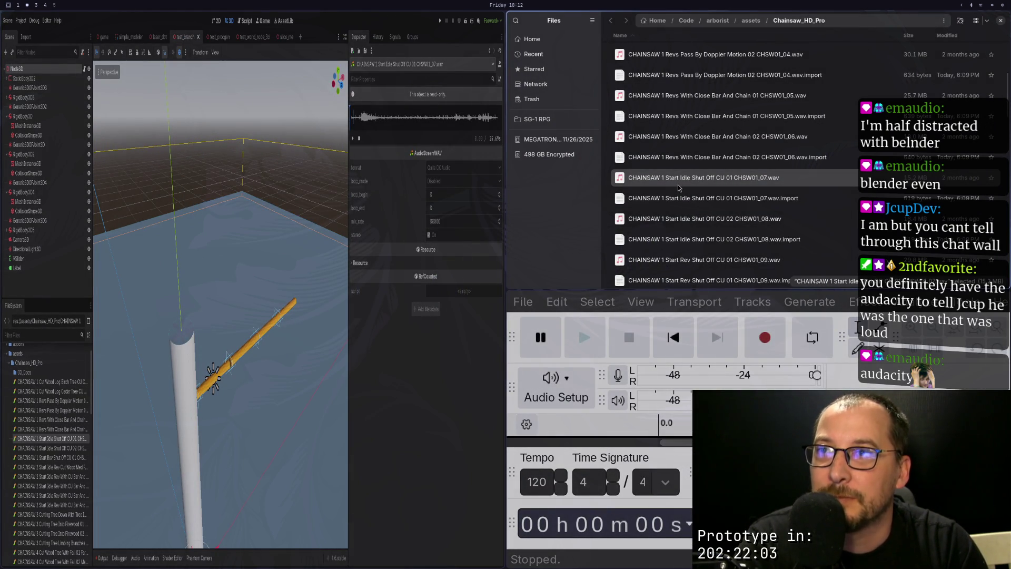
scroll(681, 186, "down", 1)
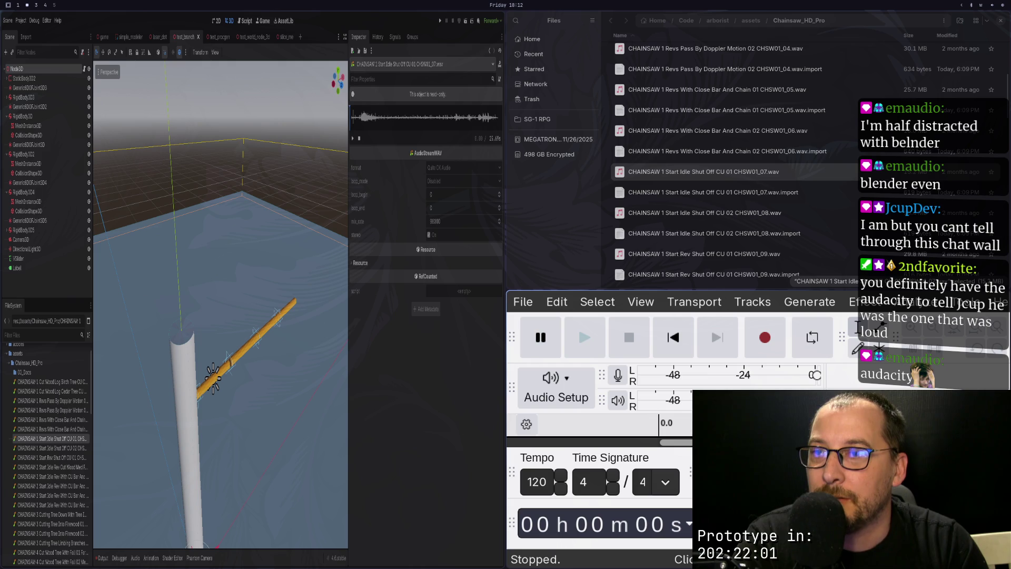
key("super+f")
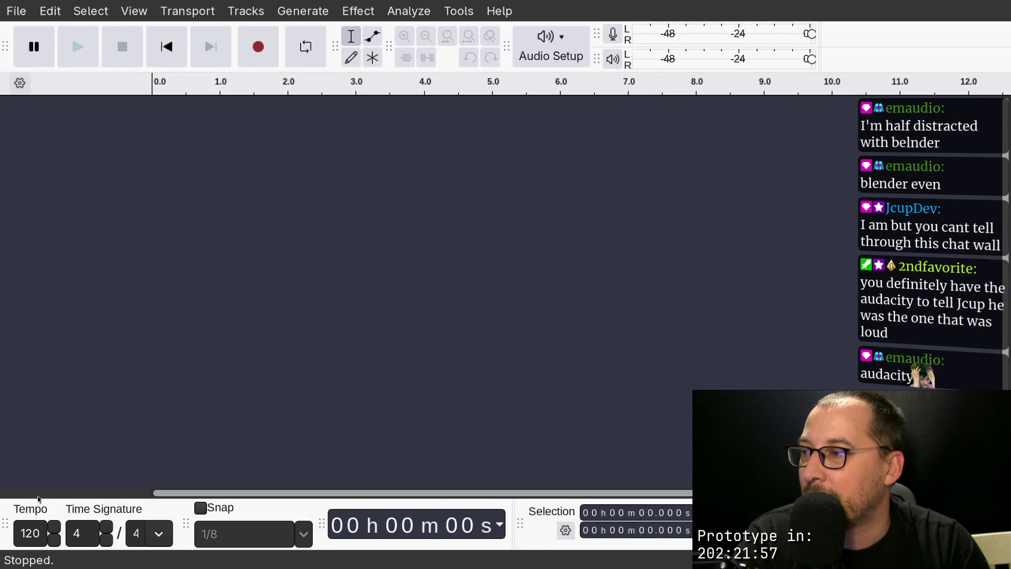
key("super+f")
key("super+f")
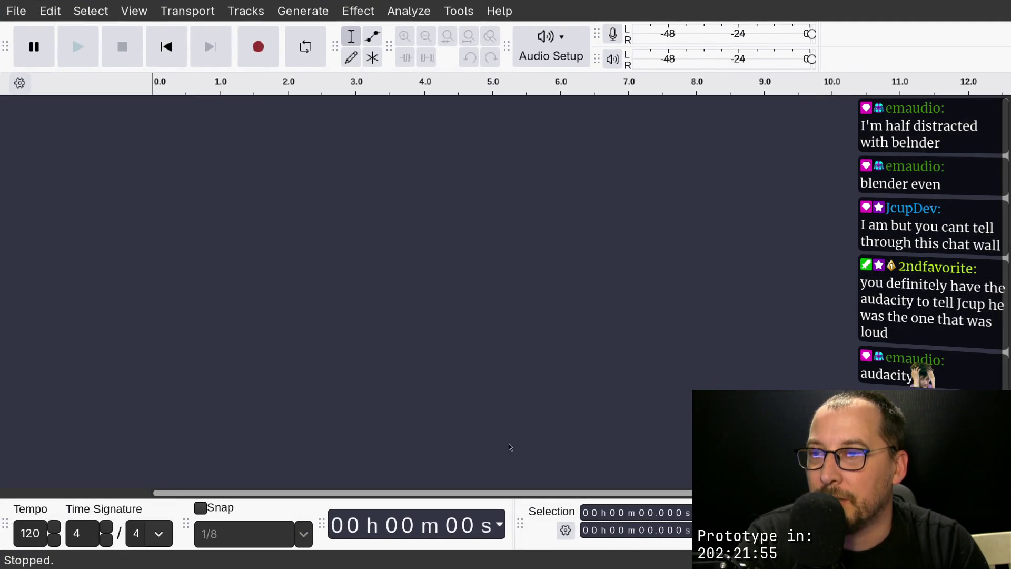
left_click(16, 11)
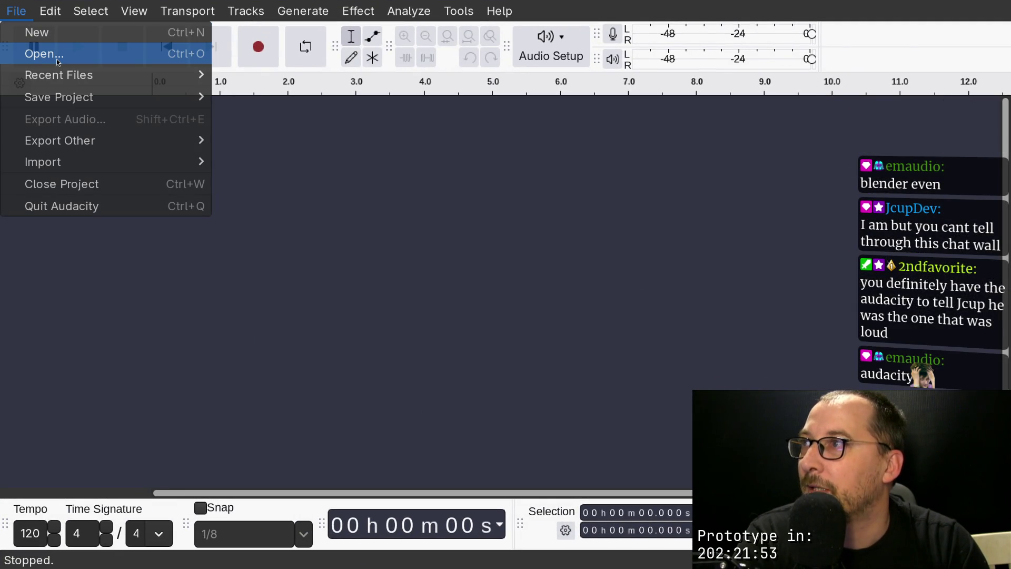
key("super+f")
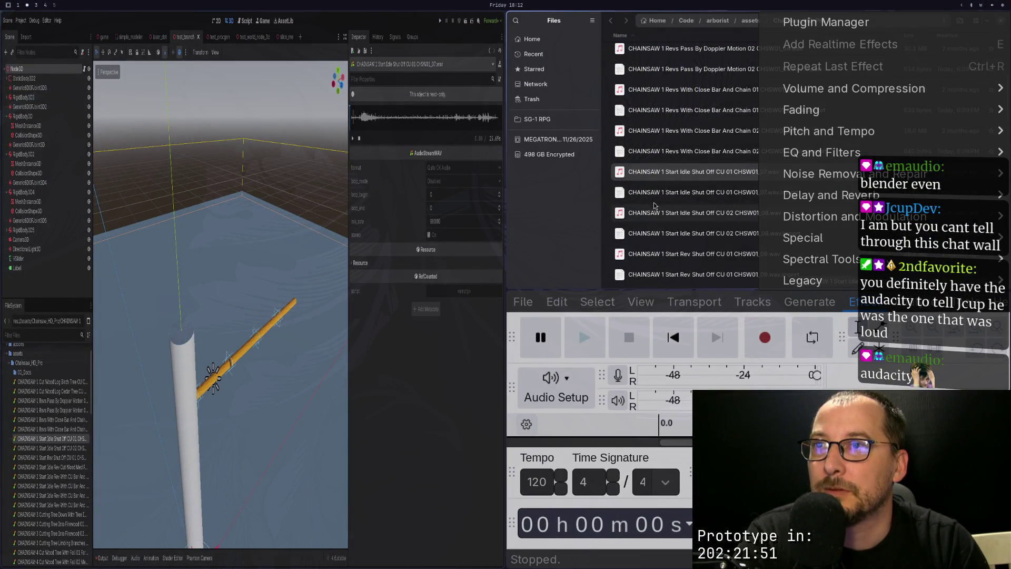
- Play the CHSW01_07.wav idle clip in the media player, close it, and play it again
double_click(645, 179)
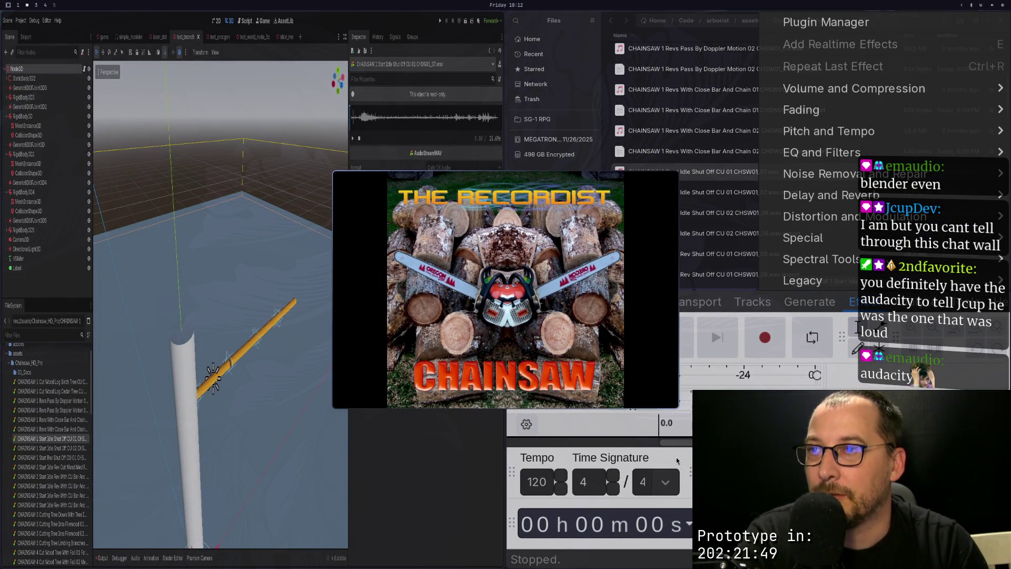
key("q")
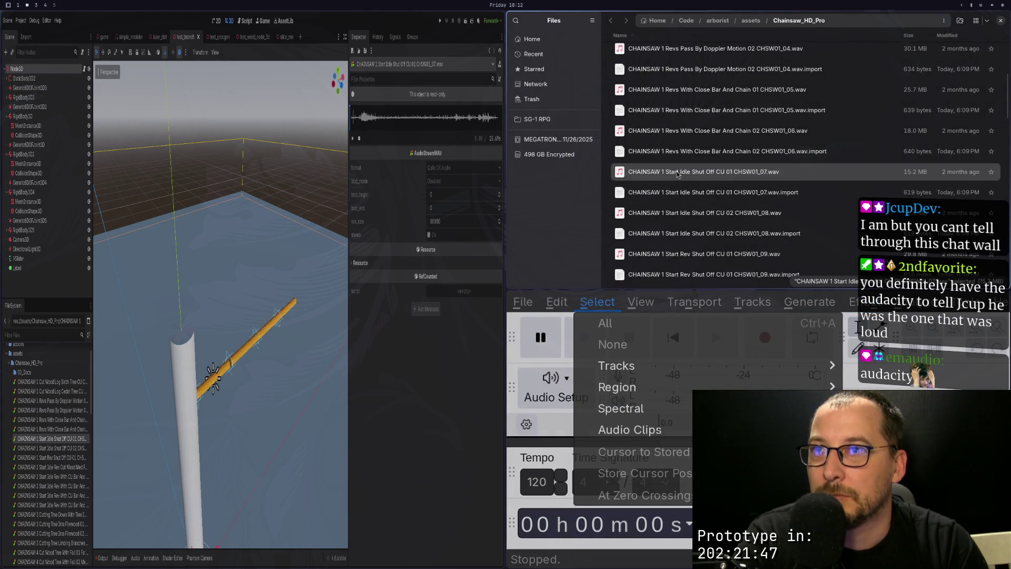
mouse_move(652, 302)
double_click(692, 171)
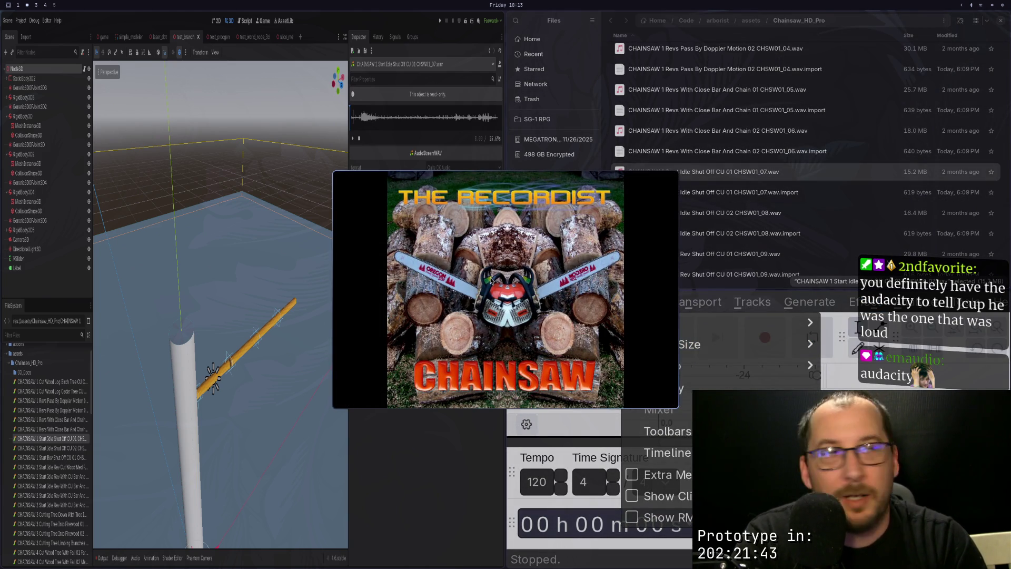
mouse_move(496, 297)
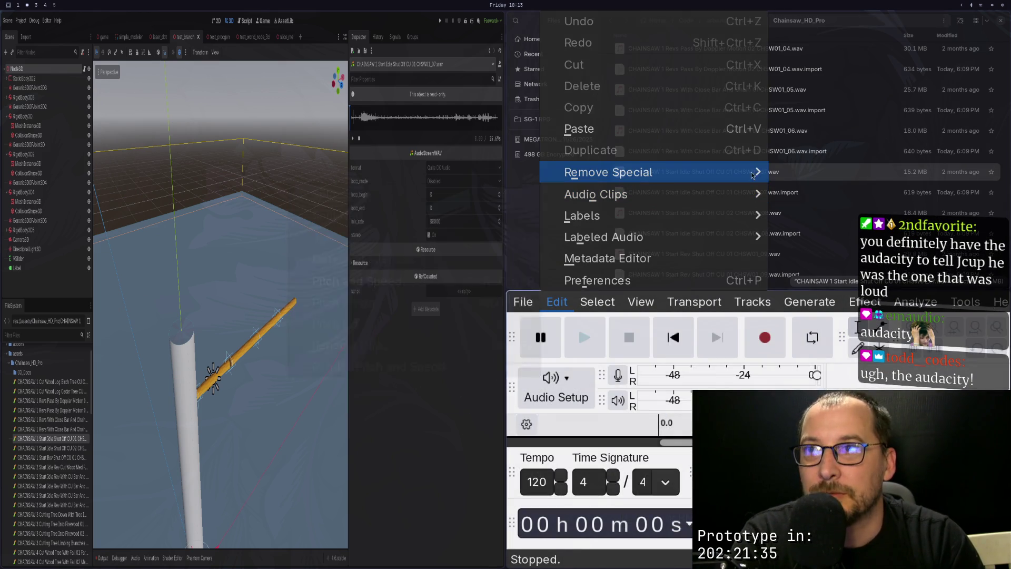
- Select CHSW01_07.wav in Files, drag it toward Audacity, and dismiss the open menu
mouse_move(685, 172)
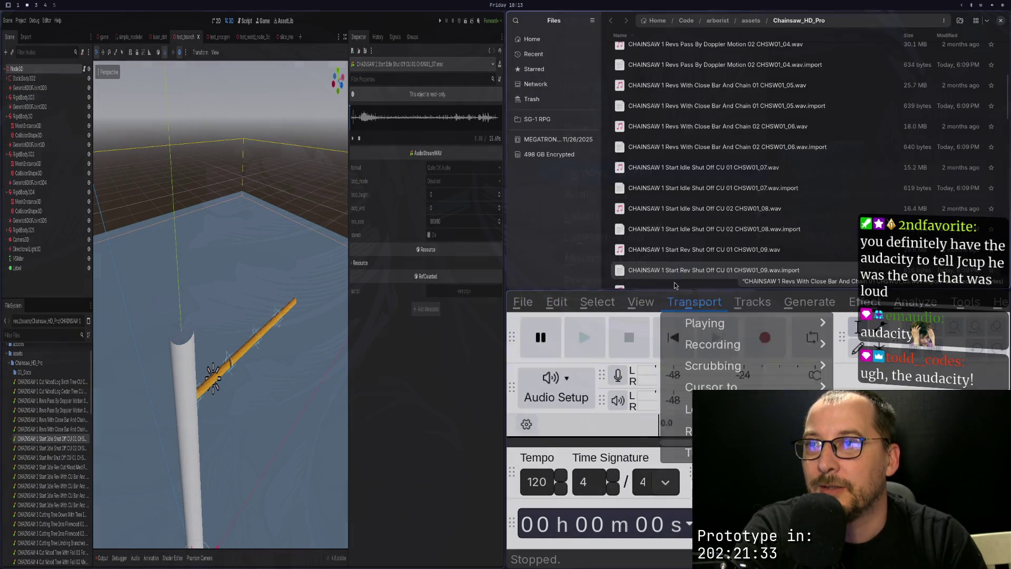
left_click(711, 167)
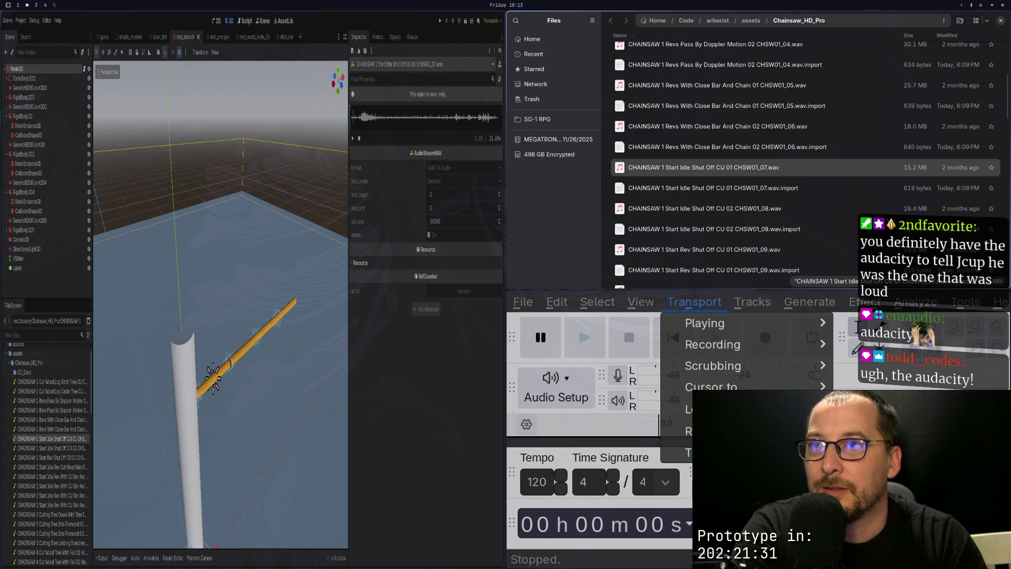
mouse_move(658, 177)
left_mouse_down()
mouse_move(591, 447)
mouse_move(578, 426)
left_mouse_up()
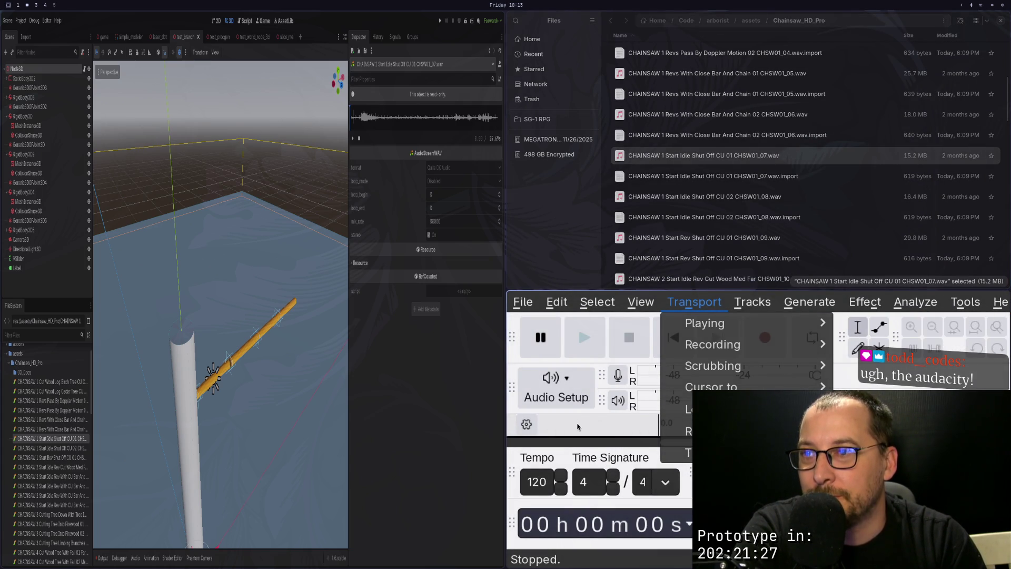
key("Escape")
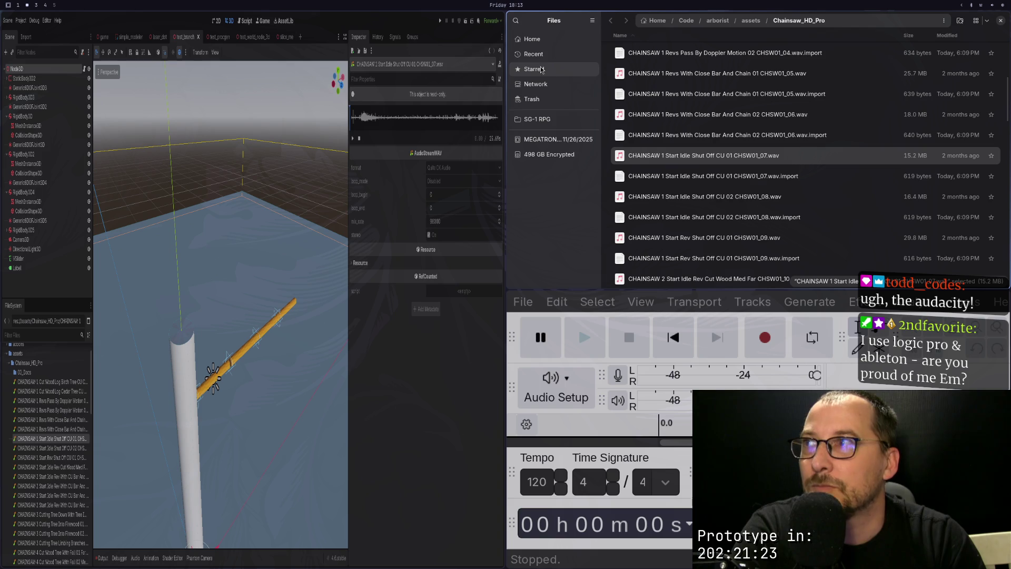
- Move the file browser onto the workspace with Godot and Audacity
key("super+shift+4")
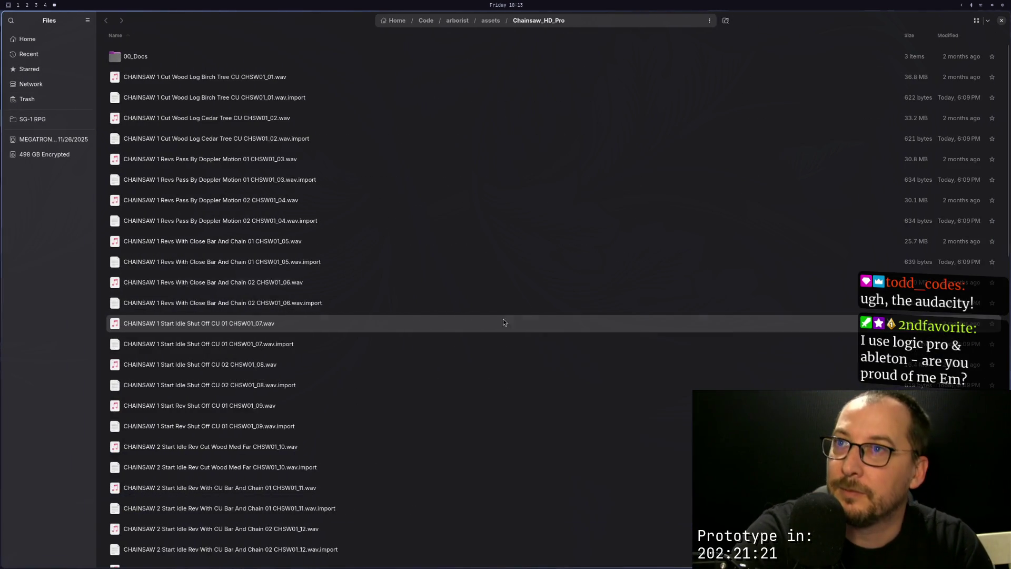
key("super+1")
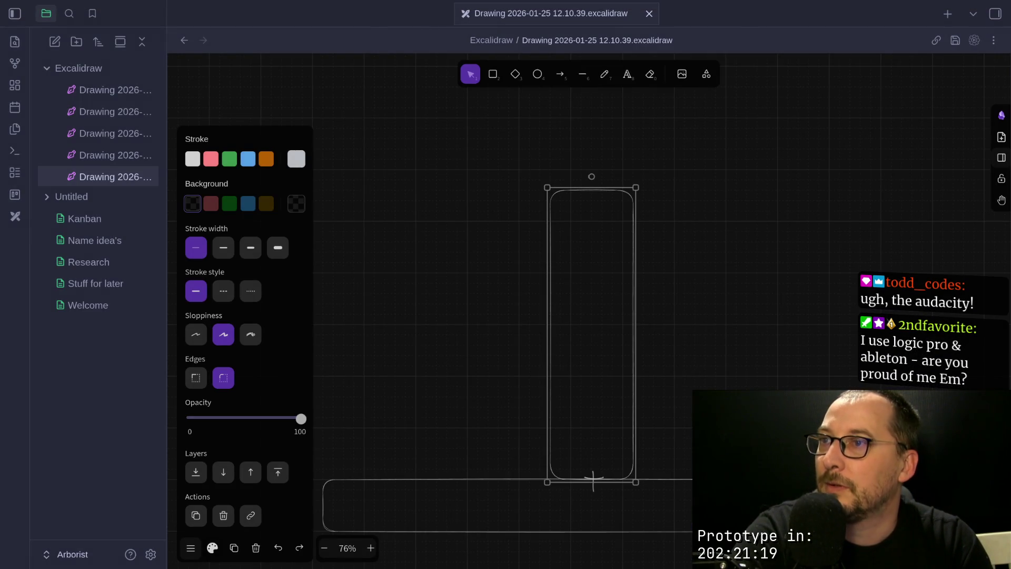
key("super+2")
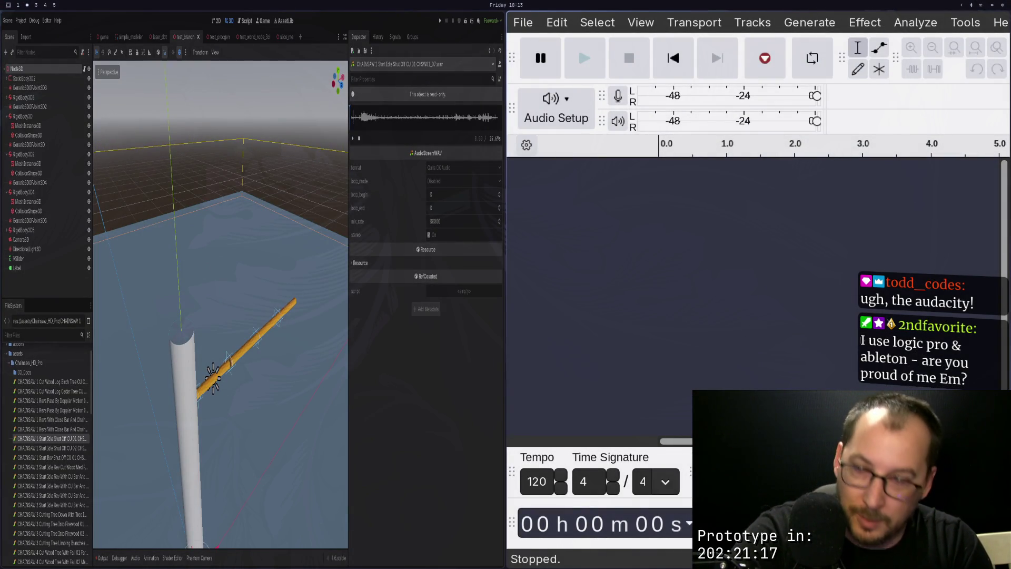
key("super+5")
- Import CHSW01_07.wav as a new track and listen to it, stopping and resuming playback
mouse_move(211, 323)
left_mouse_down()
mouse_move(485, 337)
mouse_move(732, 265)
left_mouse_up()
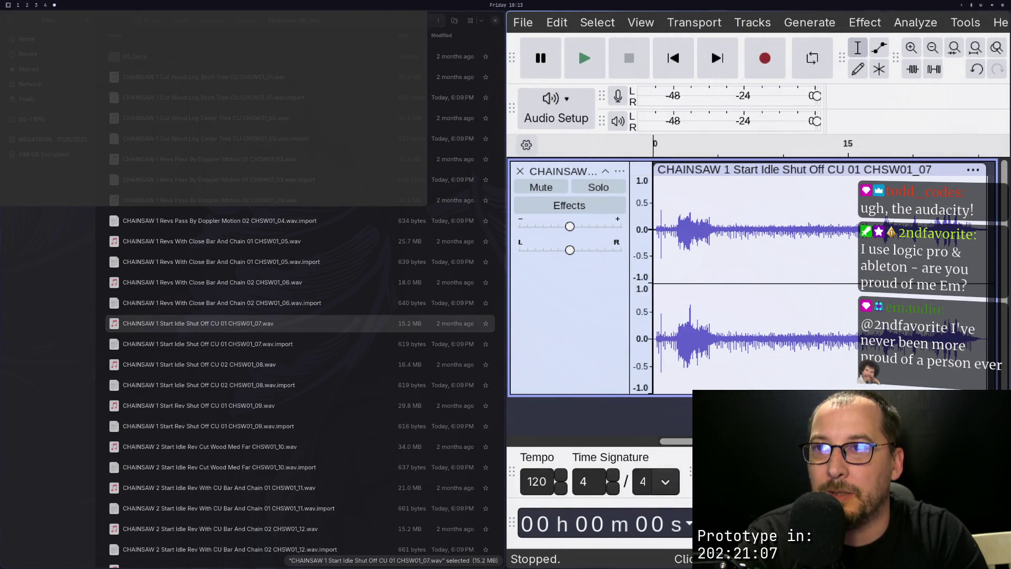
key("space")
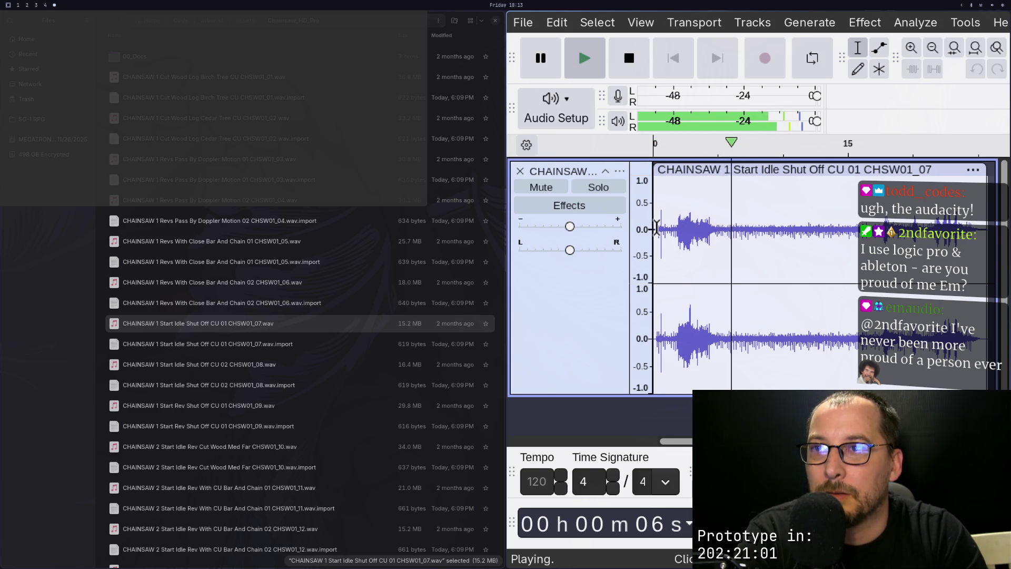
key("space")
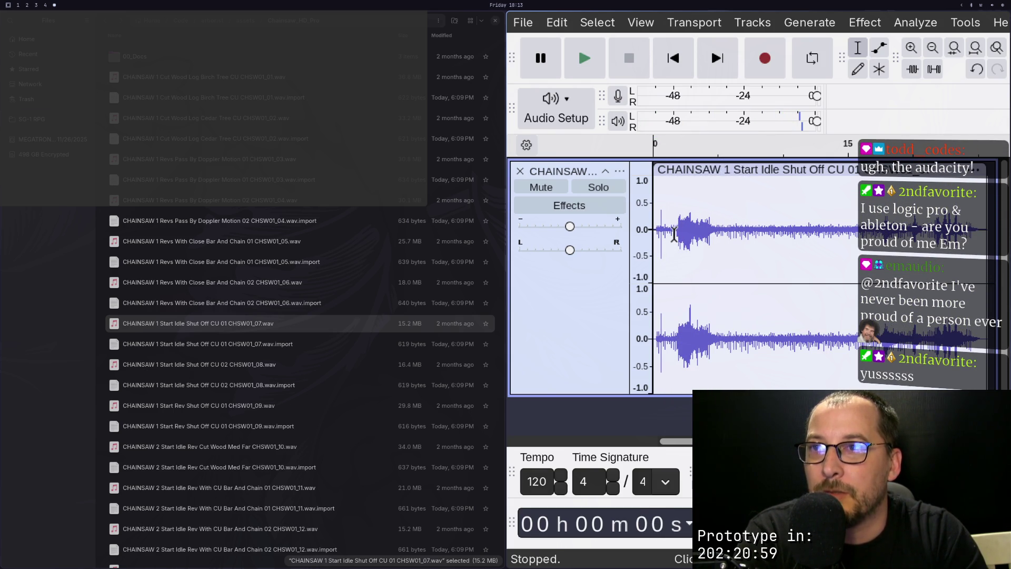
key("space")
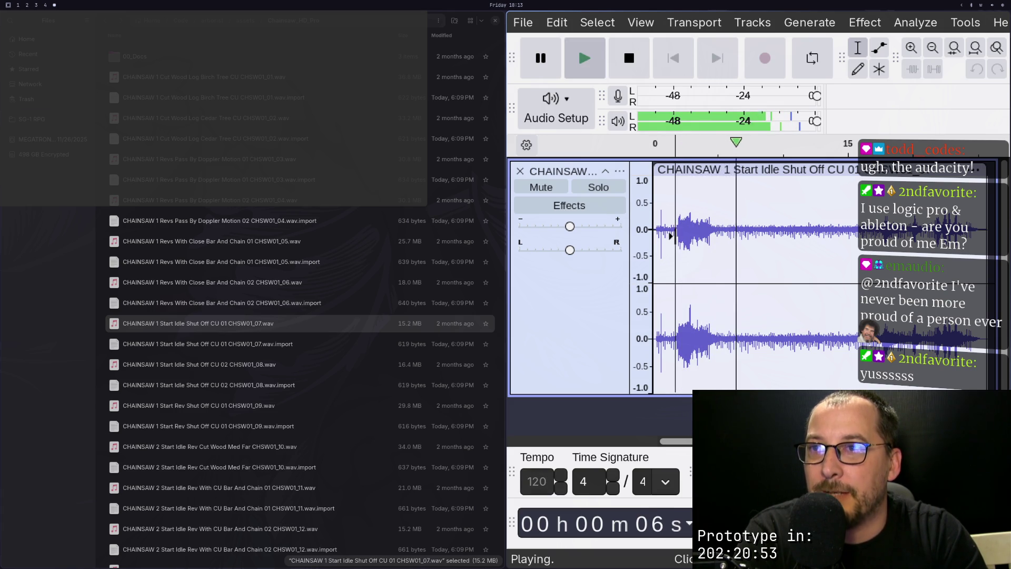
key("space")
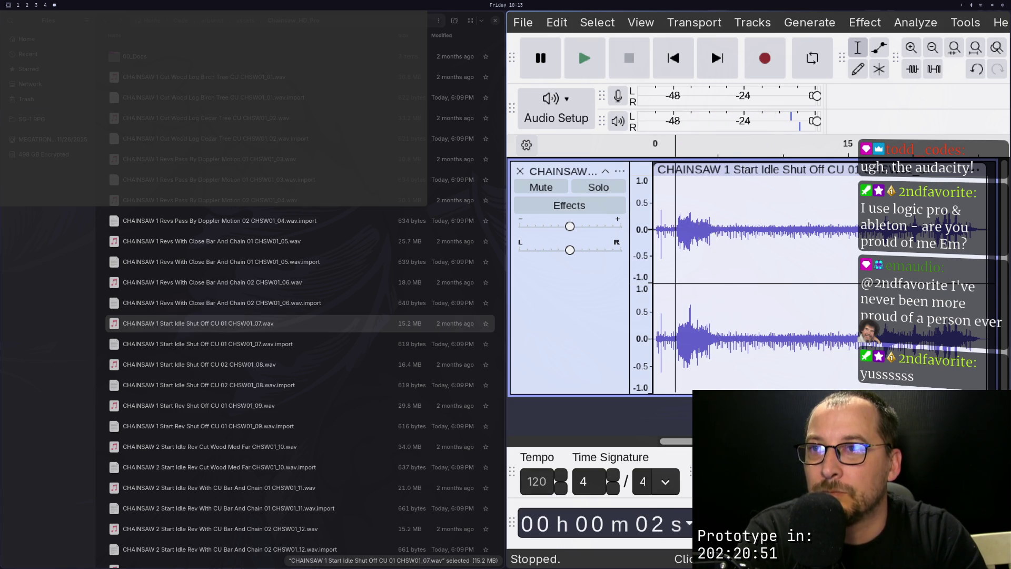
key("space")
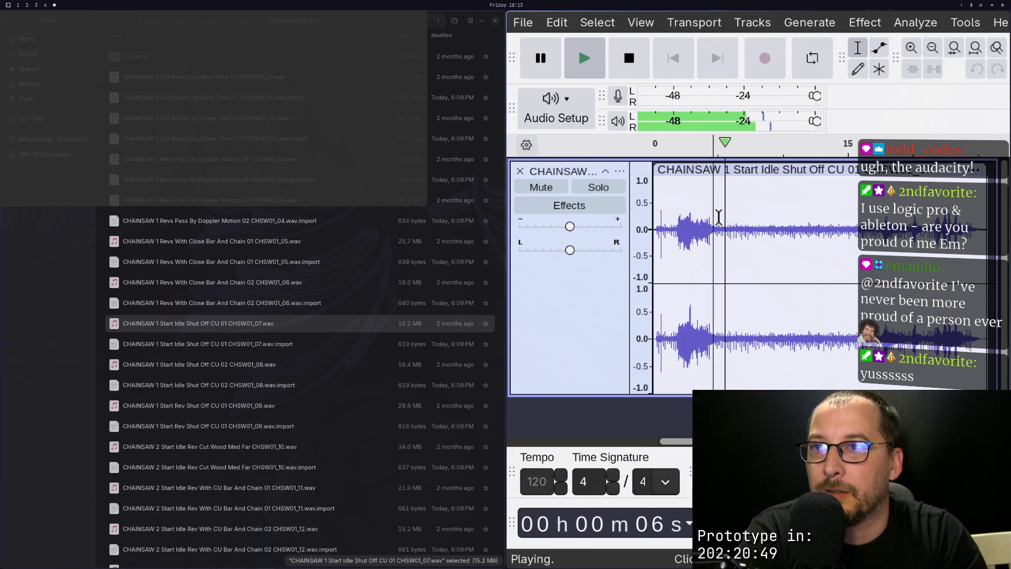
- Loop-play the steady idle stretch starting around 5 s
left_click(717, 212)
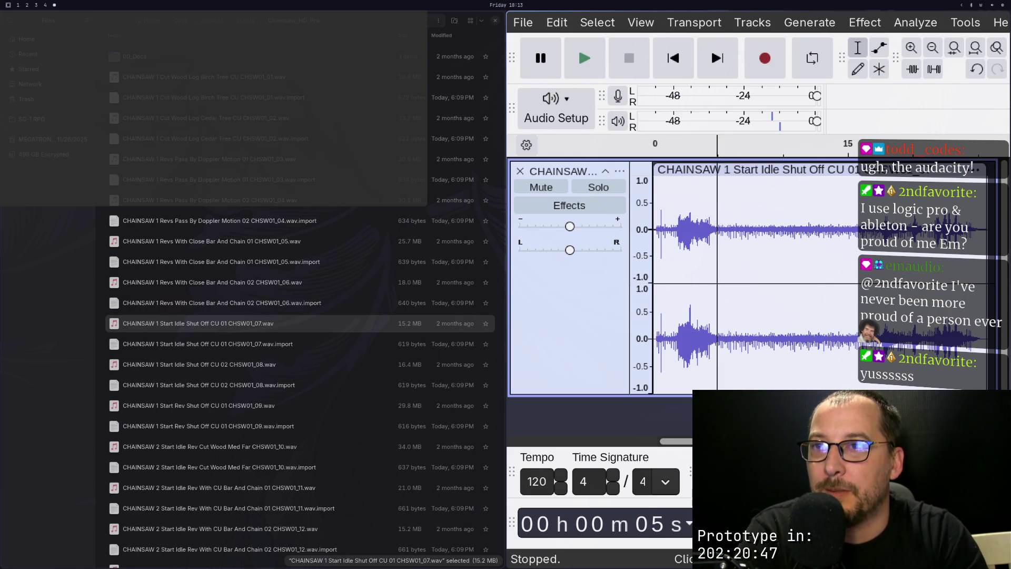
key("space")
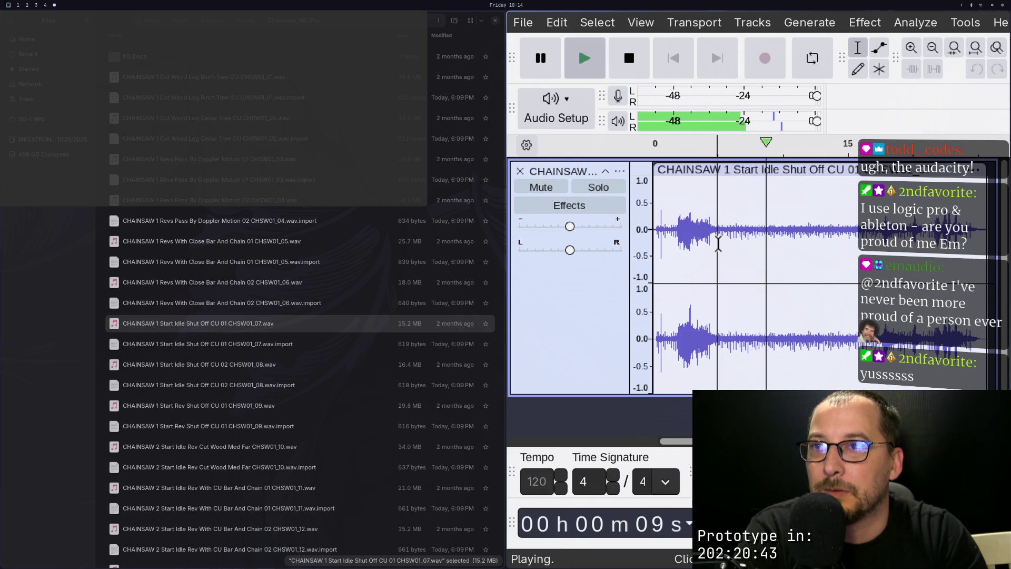
left_click_drag(717, 243, 874, 263)
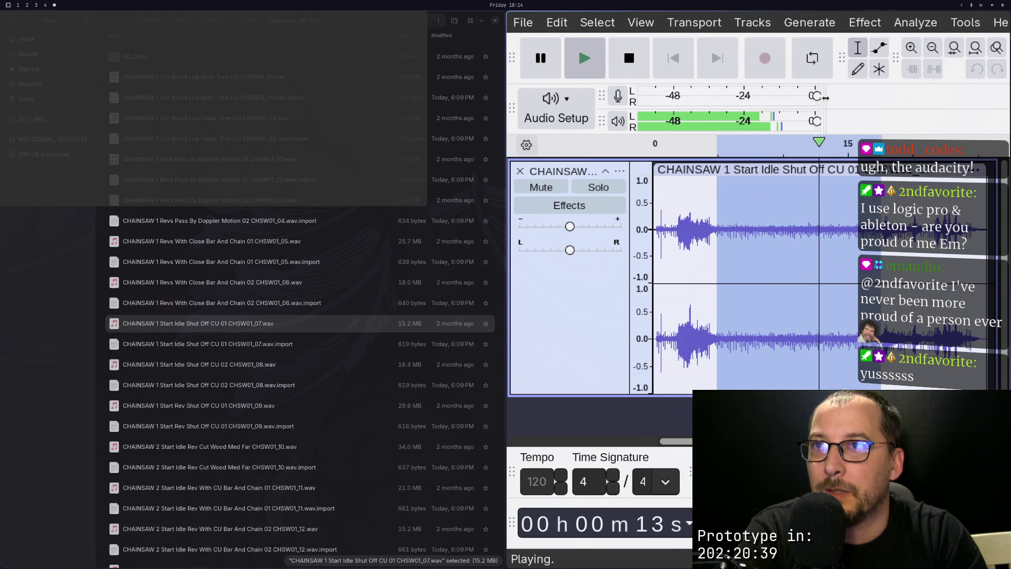
key("l")
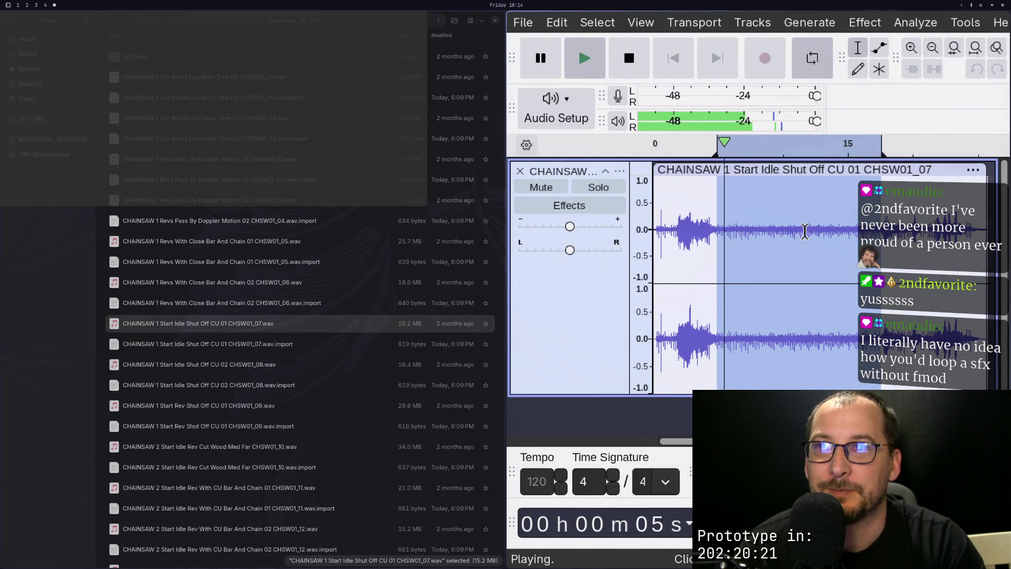
- Adjust where the selected idle stretch begins in the chainsaw clip
right_click(804, 236)
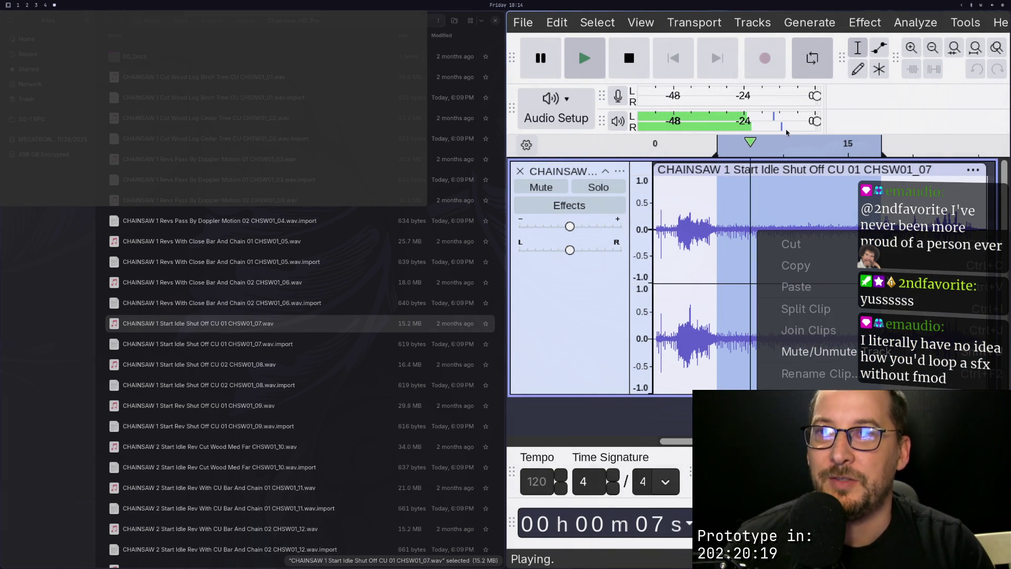
key("Escape")
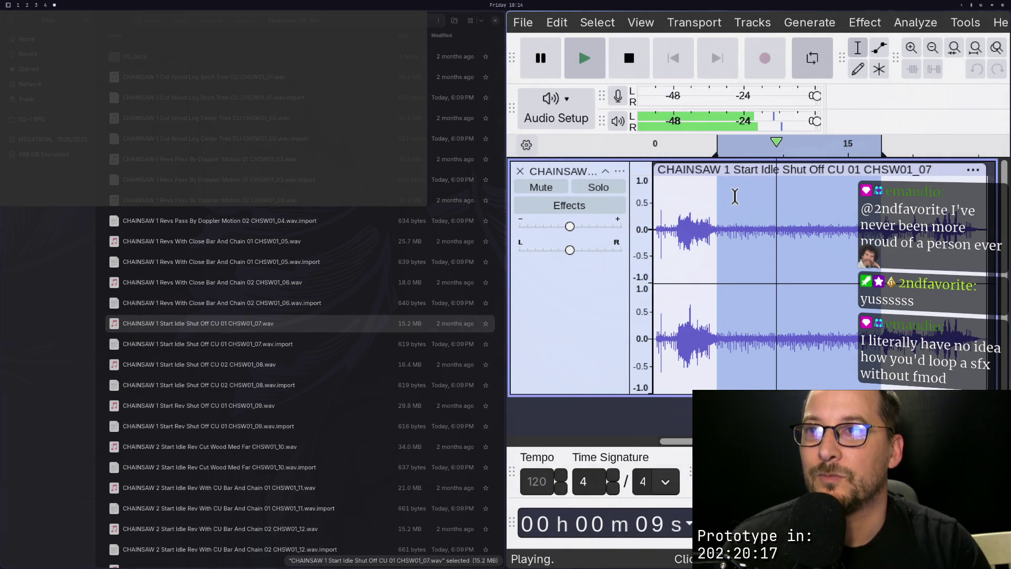
left_click(743, 152)
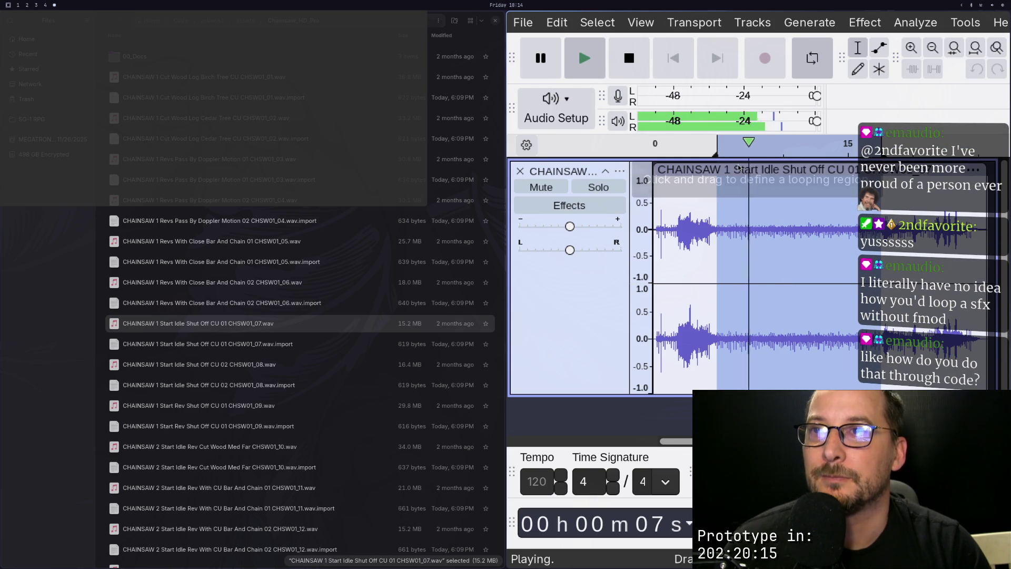
right_click(741, 203)
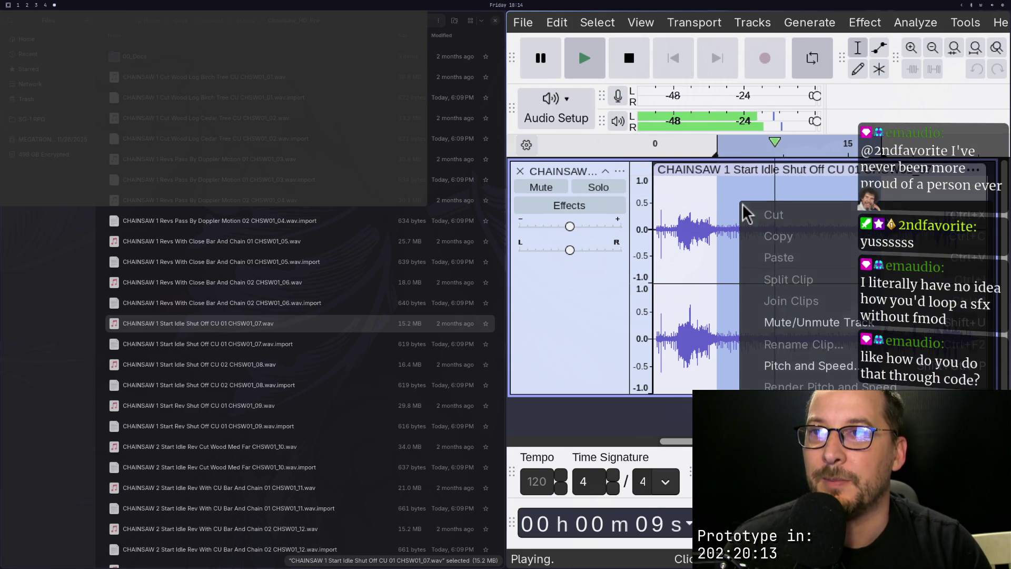
left_click(737, 199)
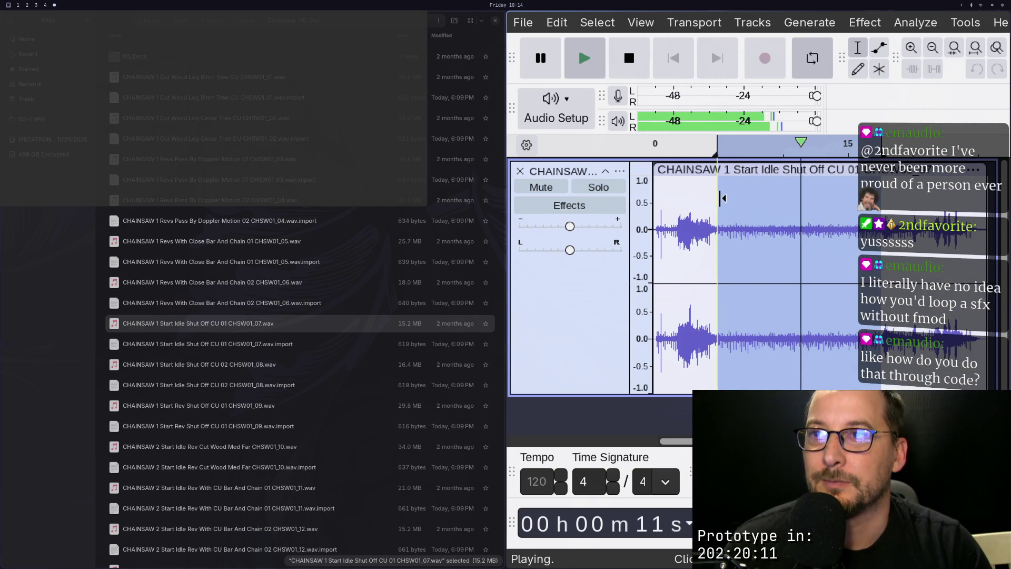
mouse_move(717, 200)
left_mouse_down()
mouse_move(810, 202)
mouse_move(716, 203)
left_mouse_up()
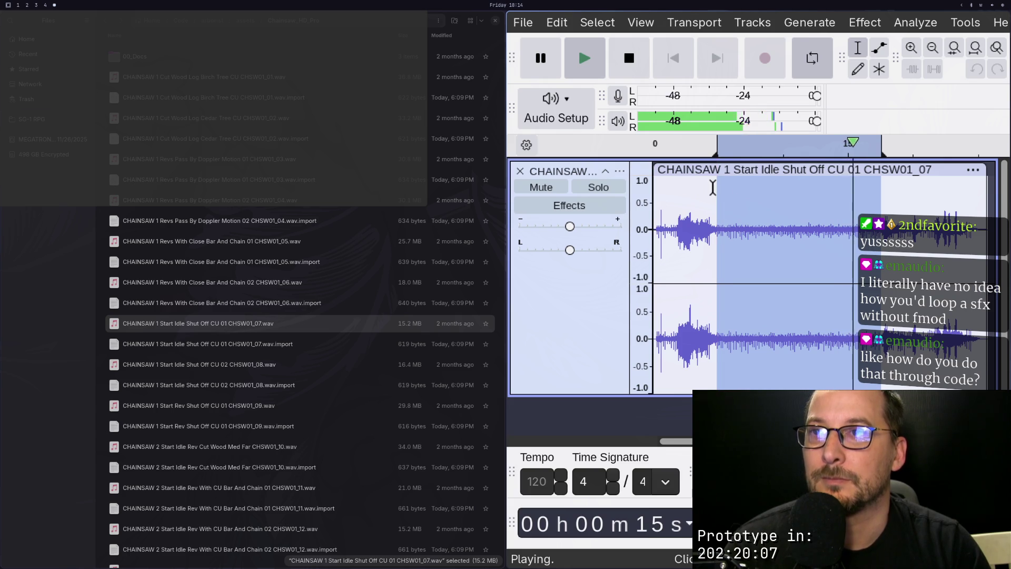
right_click(717, 192)
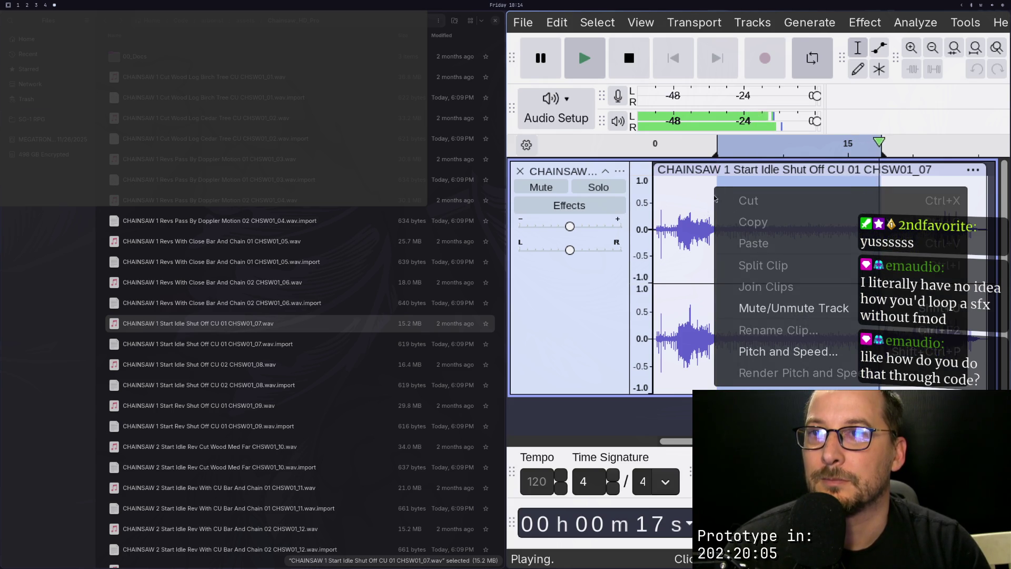
key("Escape")
- Stop playback and cut the selected stretch, undoing once and cutting it again
key("space")
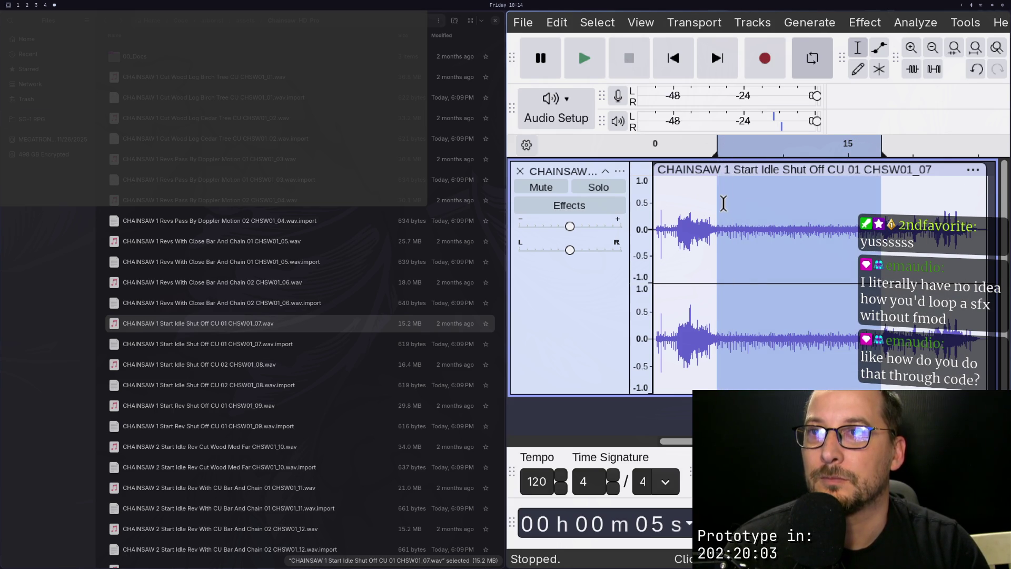
right_click(721, 203)
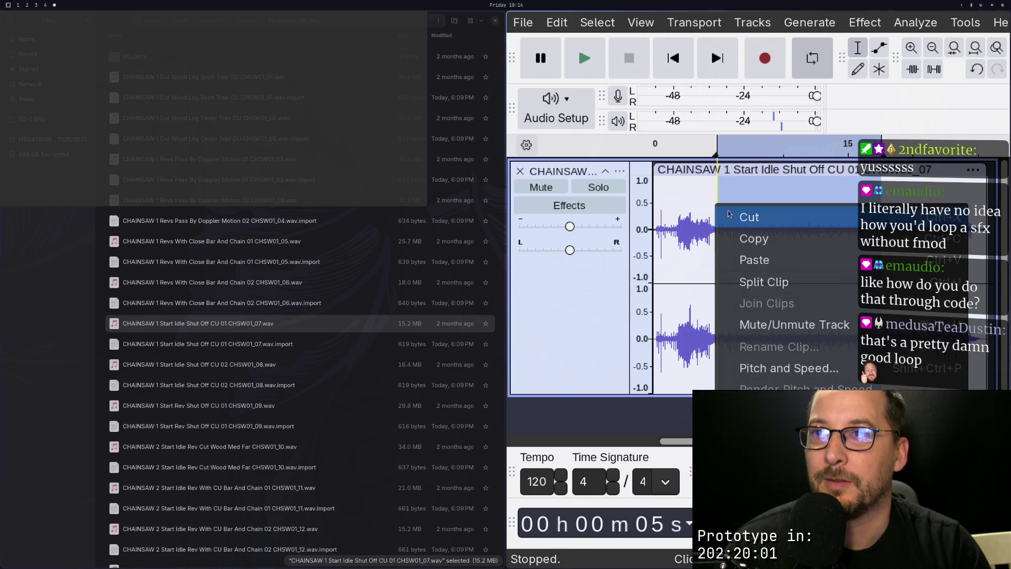
left_click(741, 229)
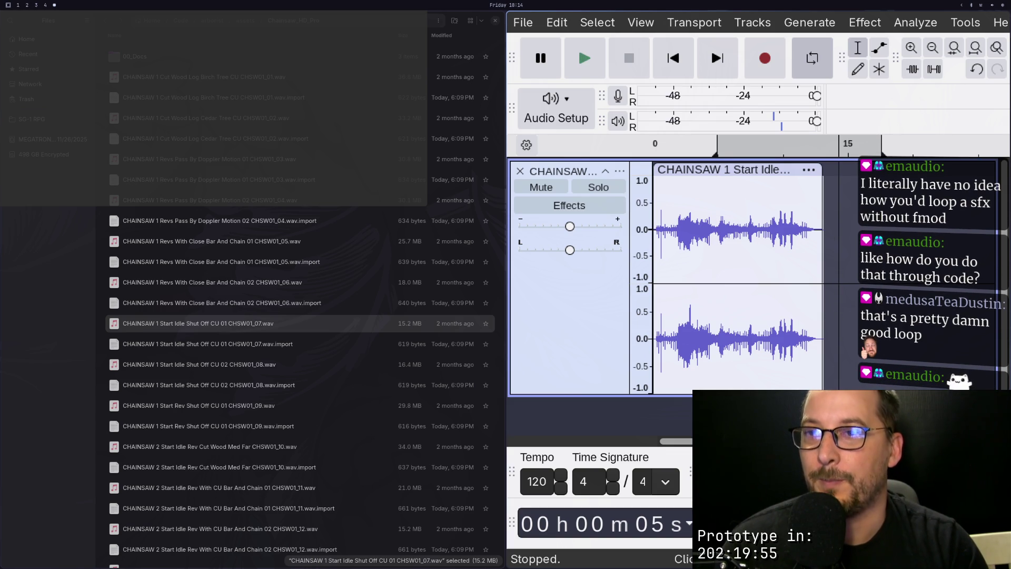
key("ctrl+z")
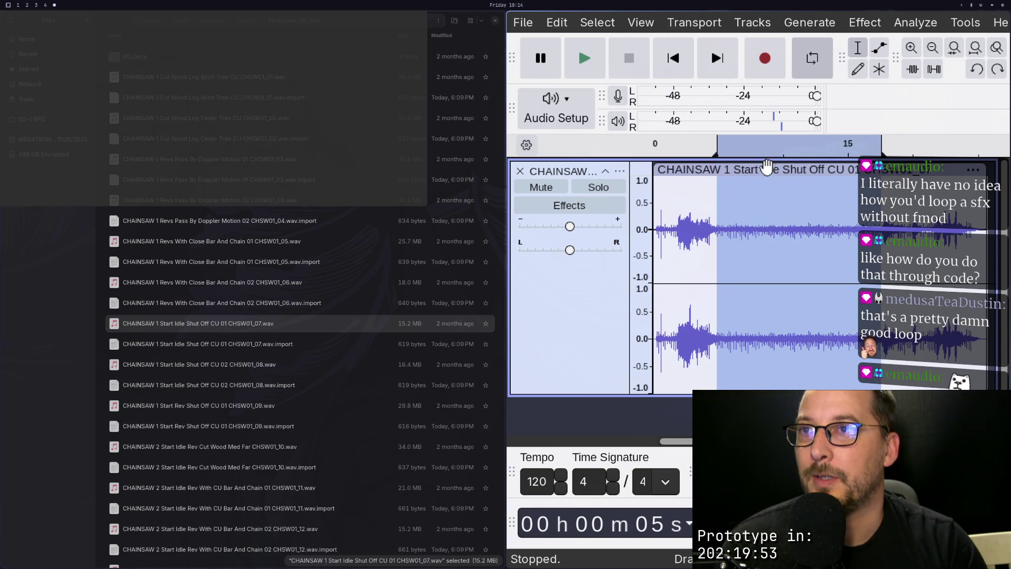
right_click(758, 199)
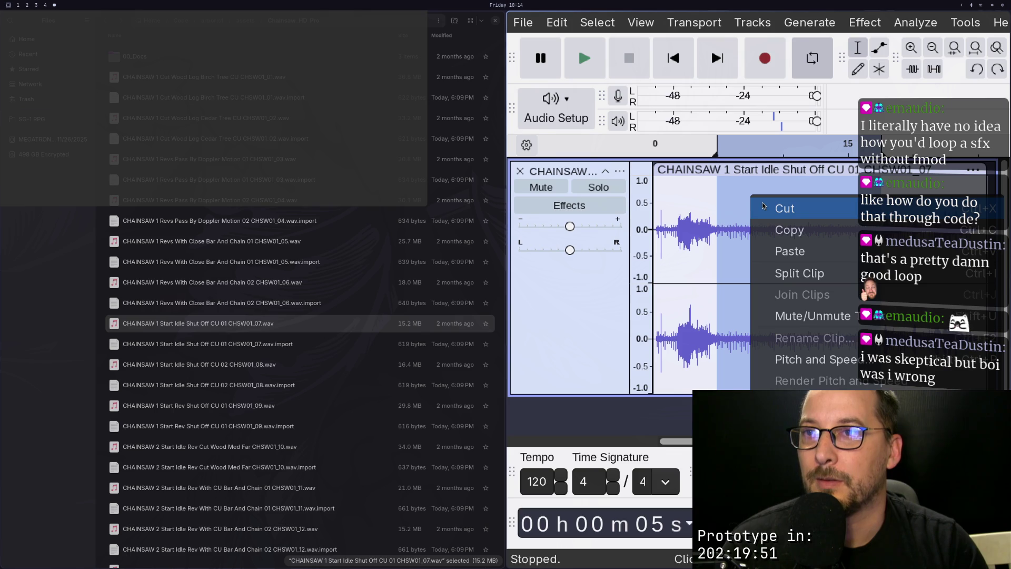
left_click(762, 207)
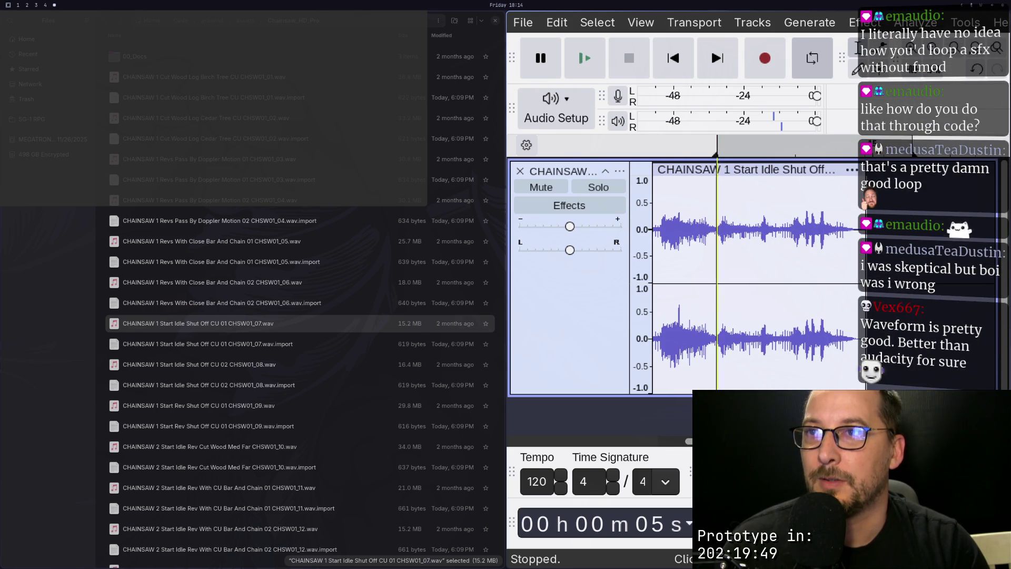
- Try pasting the chainsaw audio into a new mono track, then undo after the paste error
left_click(712, 188)
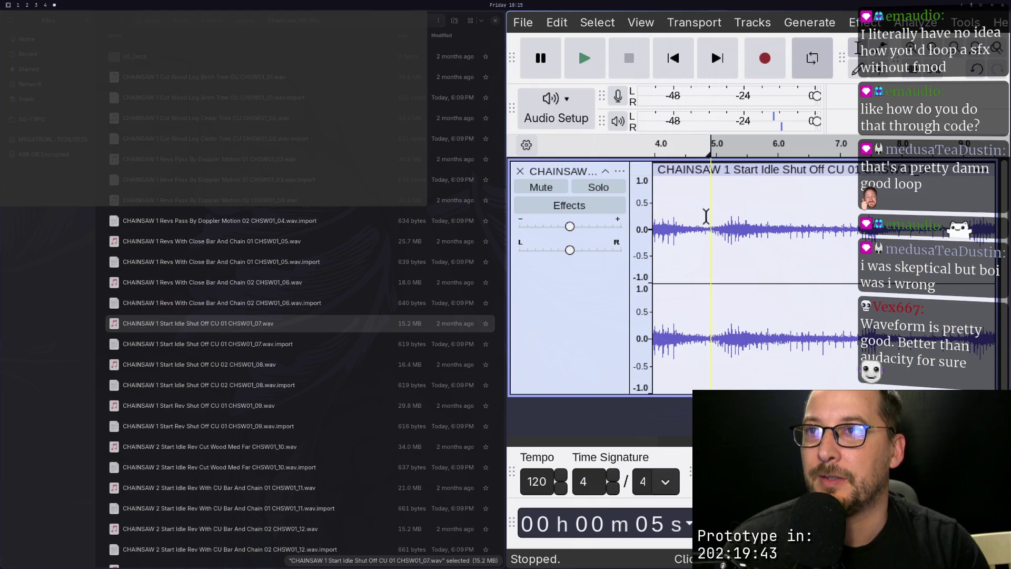
scroll(706, 219, "down", 2)
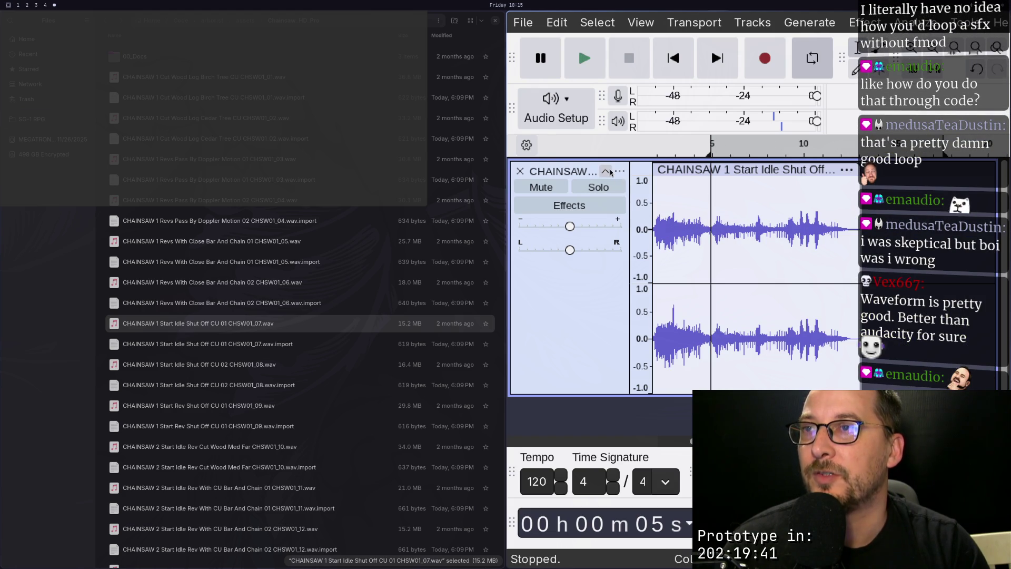
left_click(557, 22)
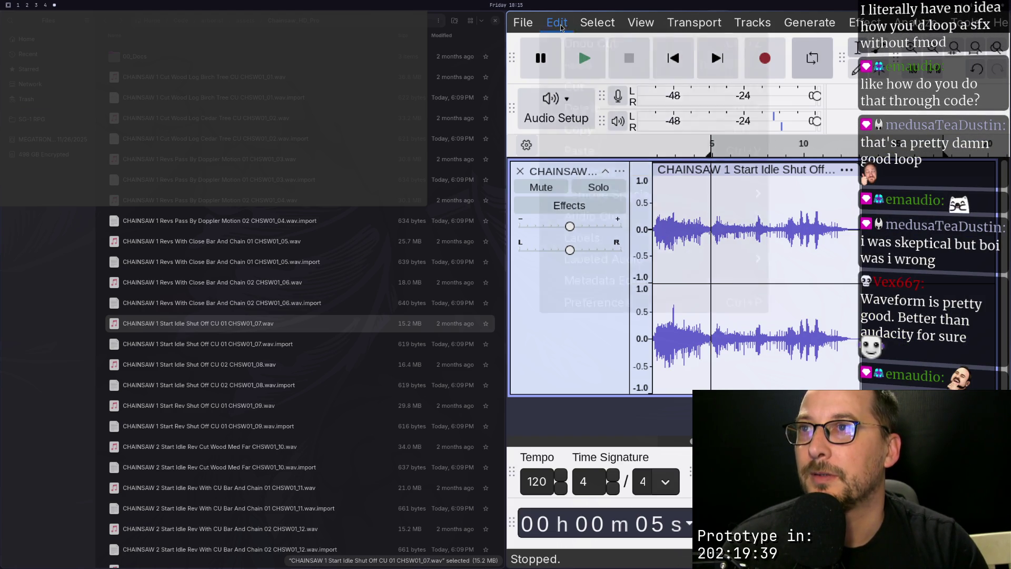
mouse_move(524, 22)
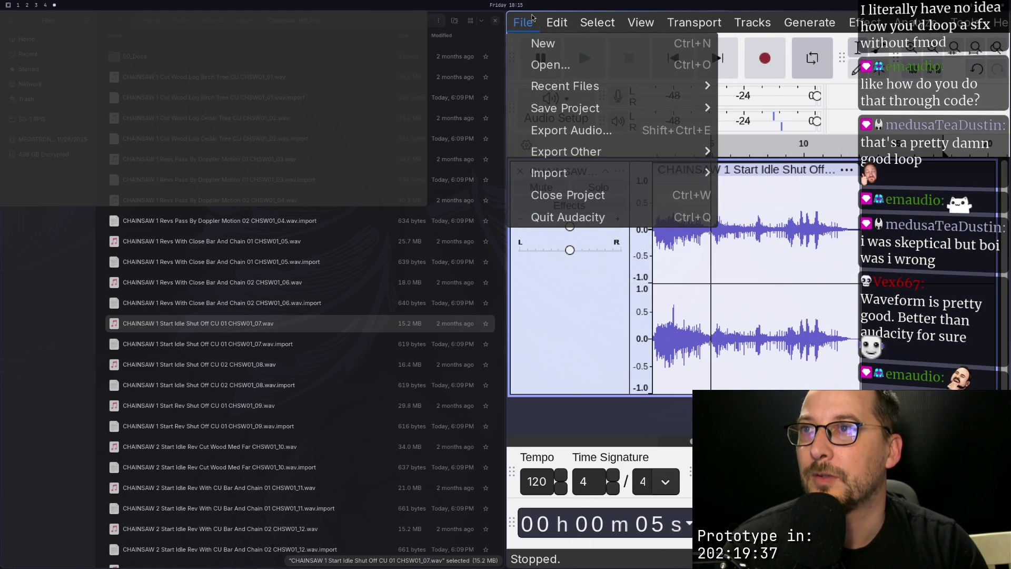
mouse_move(758, 24)
mouse_move(761, 43)
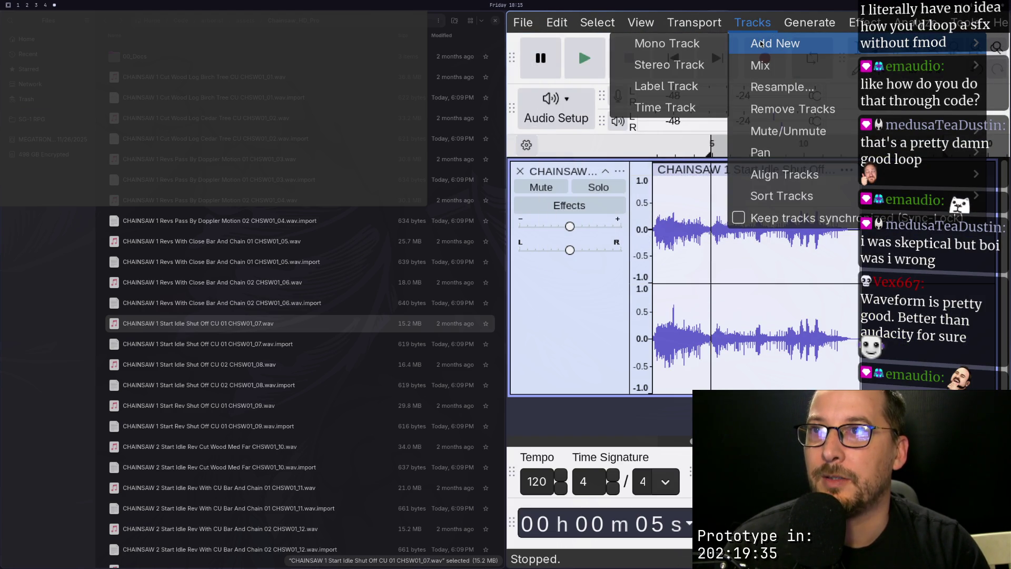
left_click(673, 51)
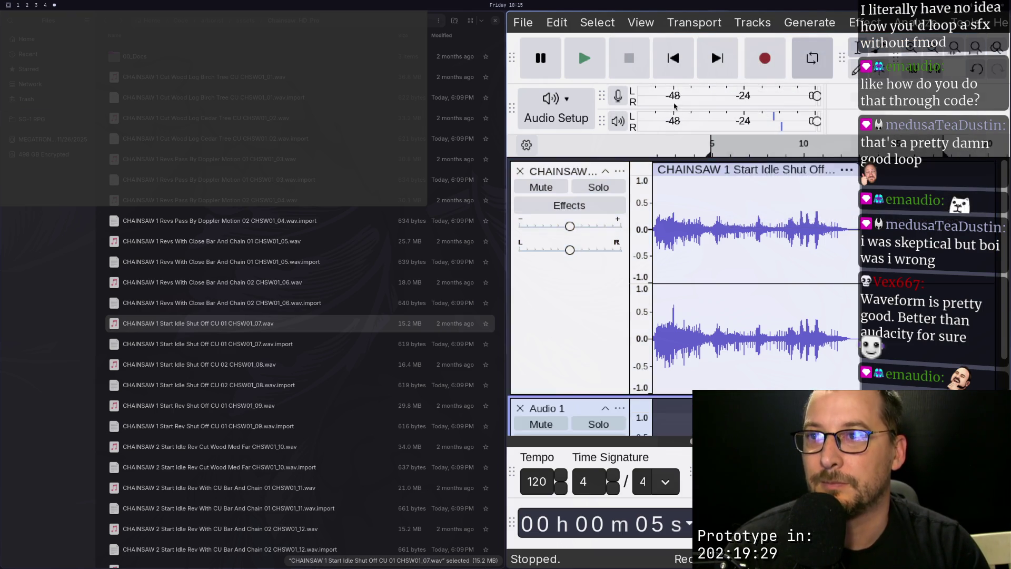
scroll(718, 314, "down", 3)
key("ctrl+v")
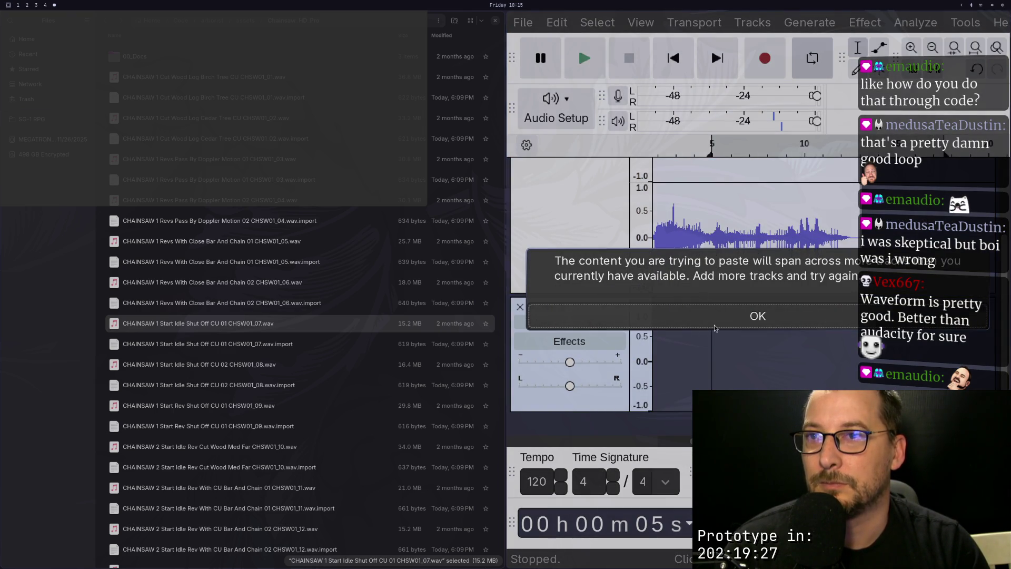
left_click(718, 314)
key("ctrl+z")
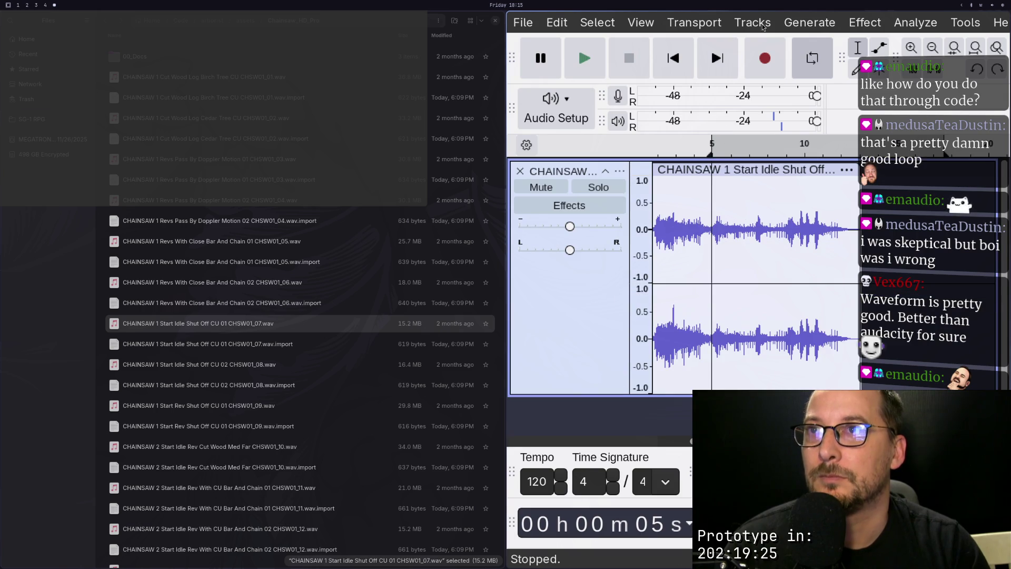
- Add a new stereo track, paste the chainsaw clip into it, and move it to 0 s
left_click(752, 22)
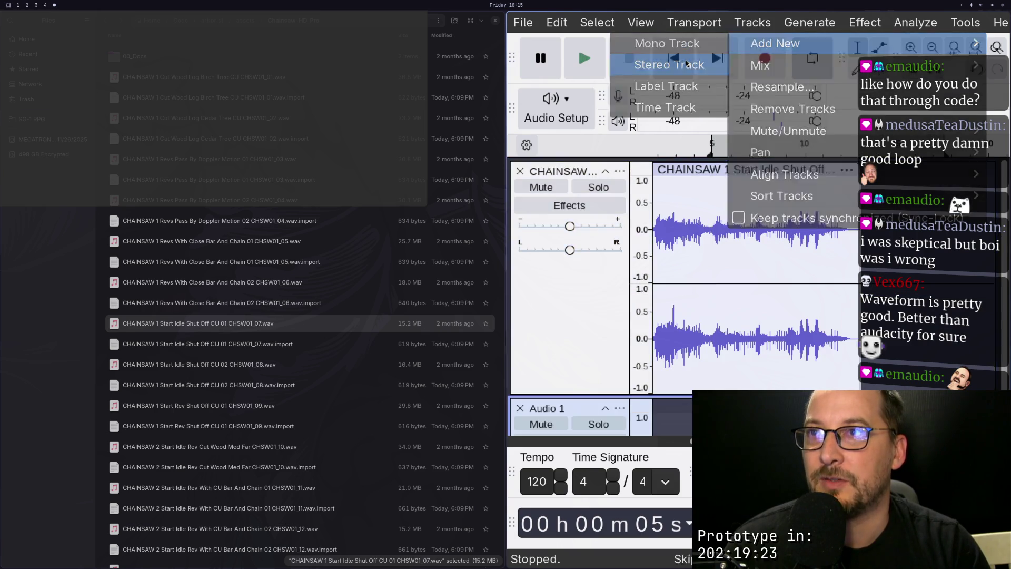
left_click(668, 65)
key("ctrl+v")
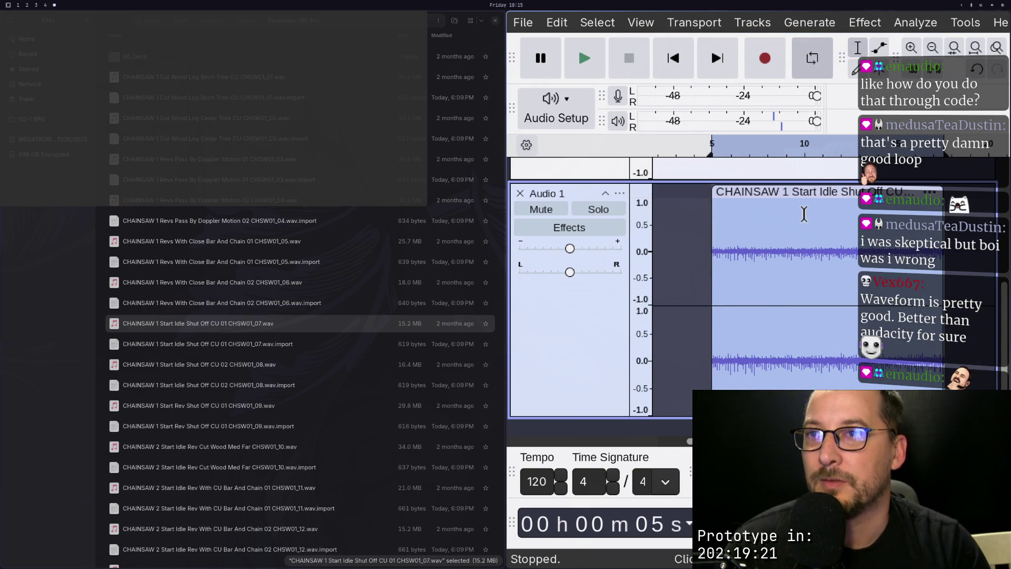
left_click_drag(800, 192, 743, 192)
scroll(735, 207, "up", 3)
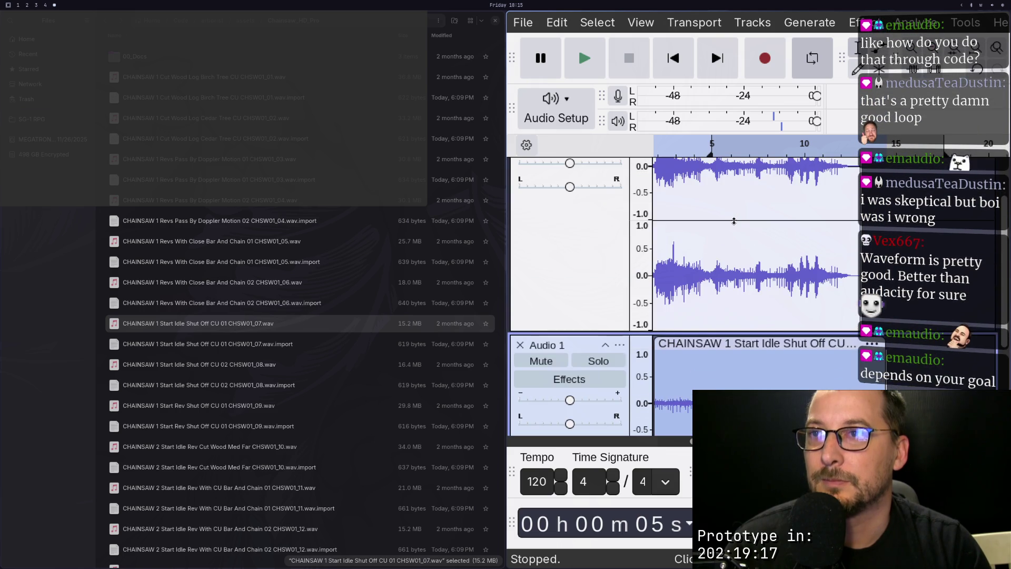
scroll(734, 221, "up", 2)
scroll(737, 236, "down", 5)
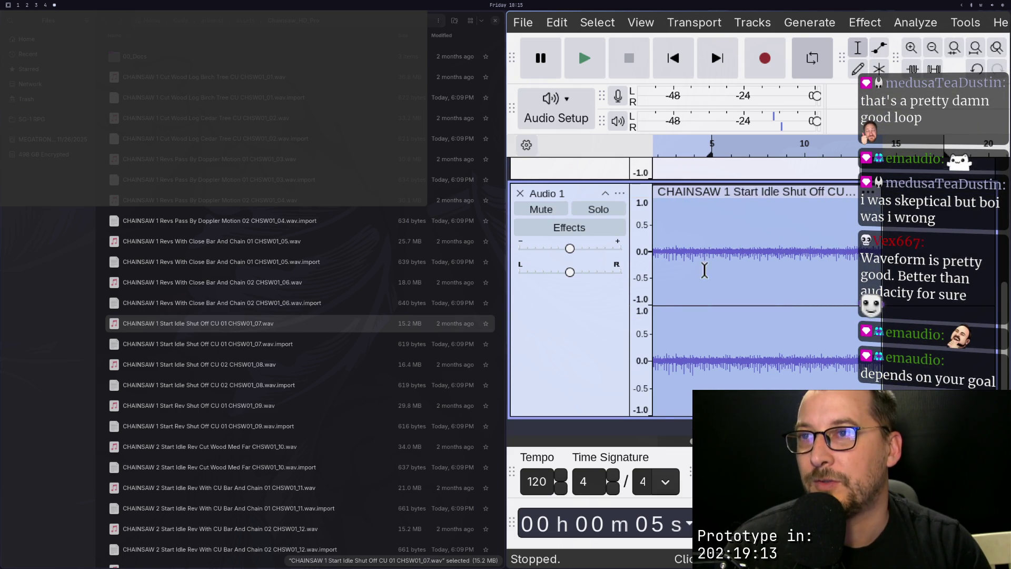
scroll(737, 252, "left", 1)
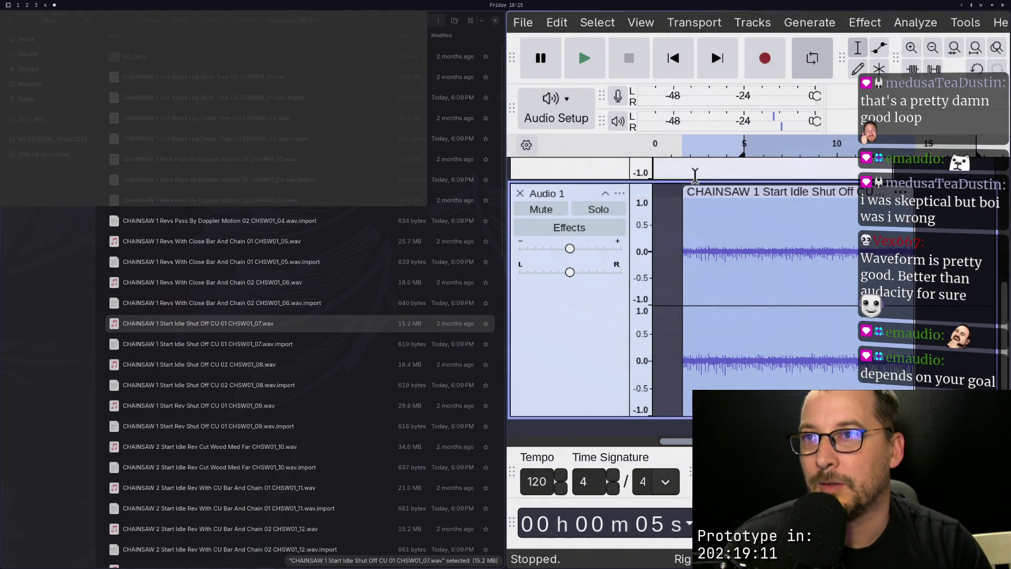
left_click_drag(709, 195, 685, 194)
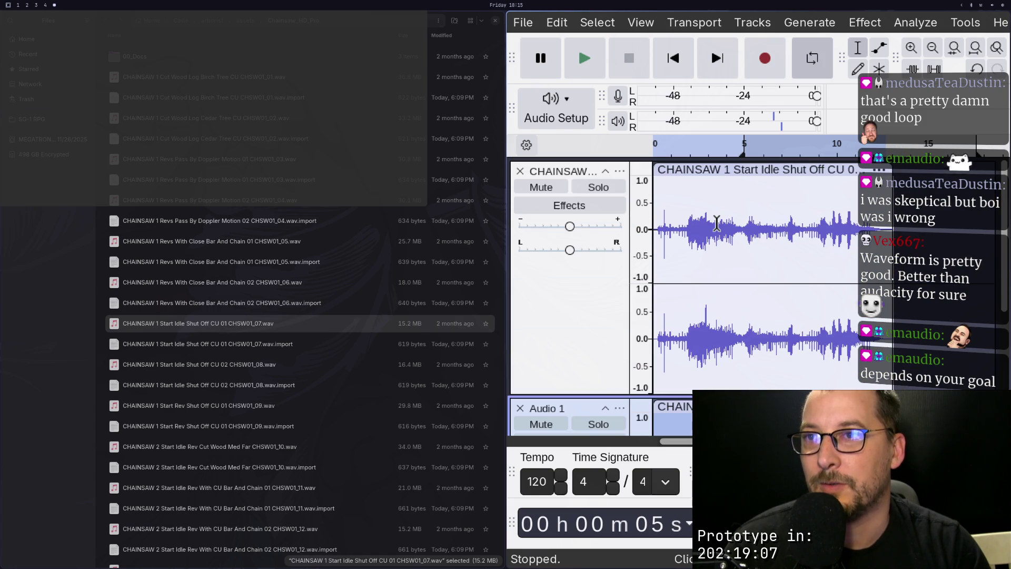
left_click(747, 148)
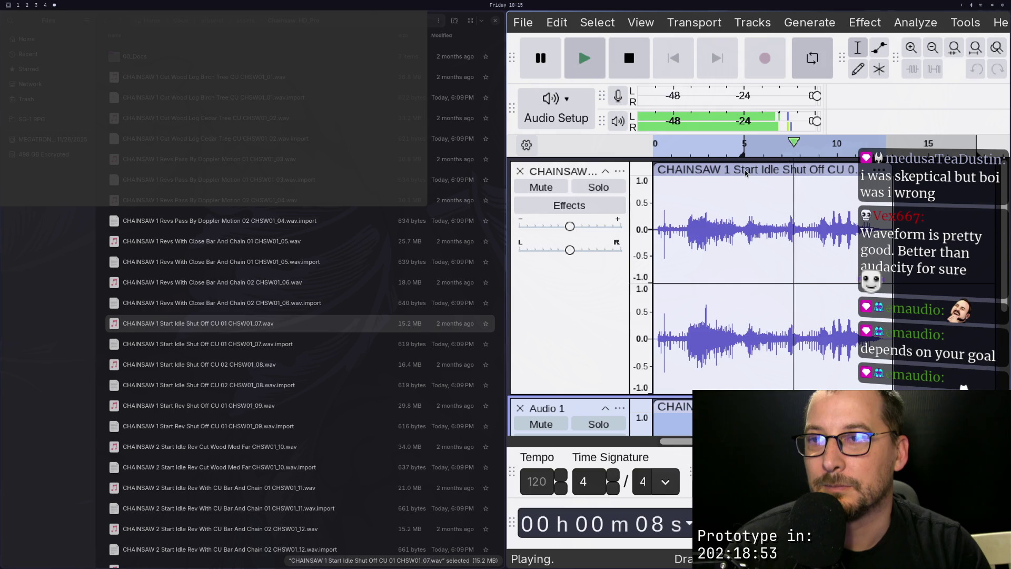
scroll(719, 256, "down", 3)
- Mute the new Audio 1 track
key("shift+u")
scroll(785, 214, "down", 1)
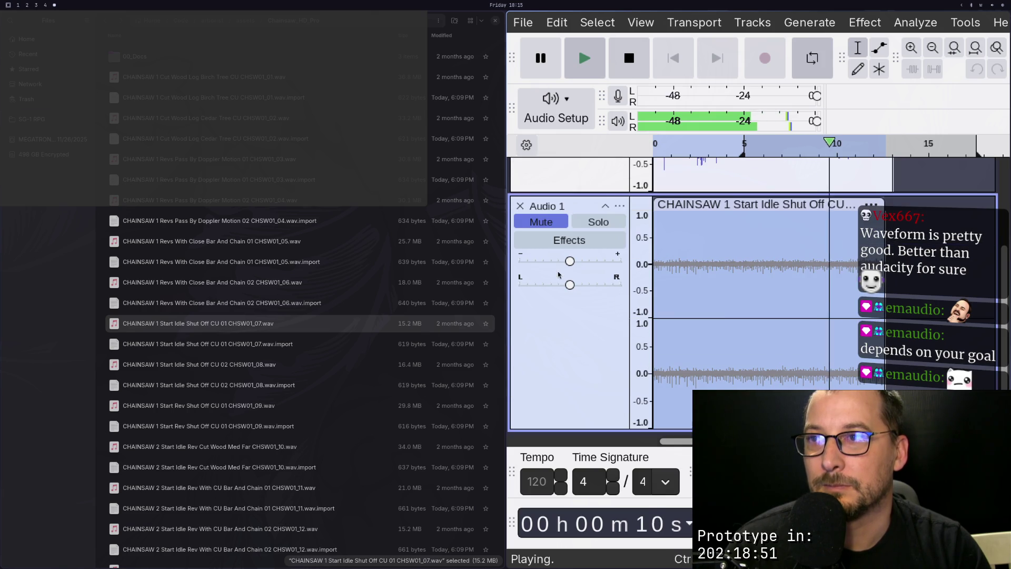
scroll(788, 217, "up", 3)
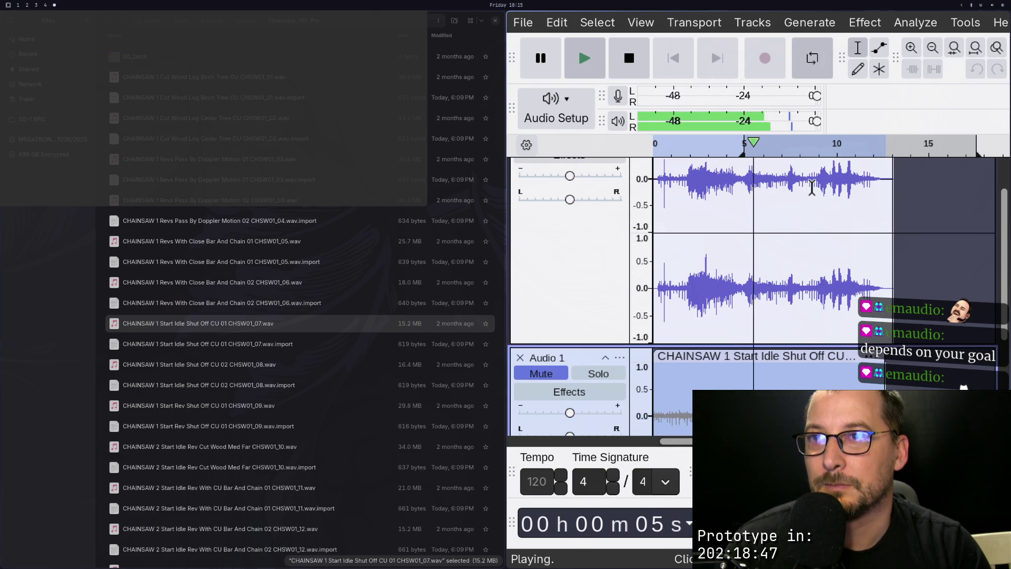
- Select the final stretch of the chainsaw clip, stop playback, and open its editing options
left_click(810, 185)
scroll(808, 187, "up", 1)
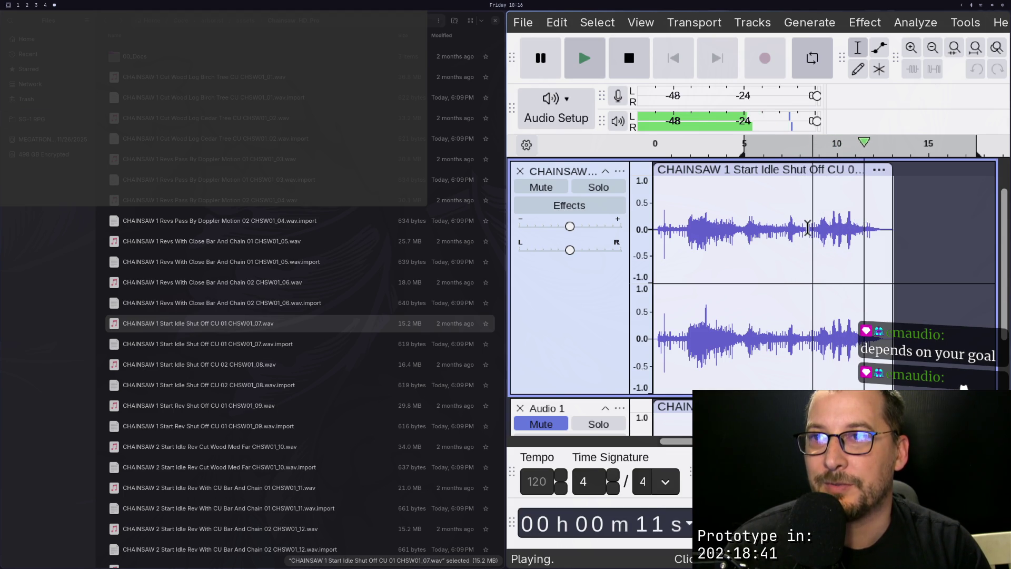
left_click_drag(820, 232, 893, 232)
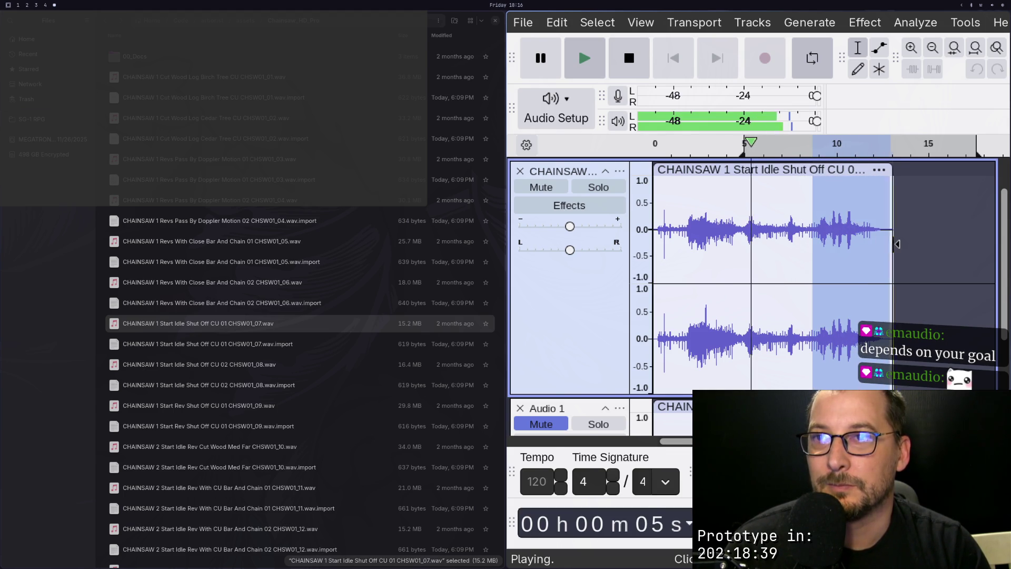
right_click(848, 235)
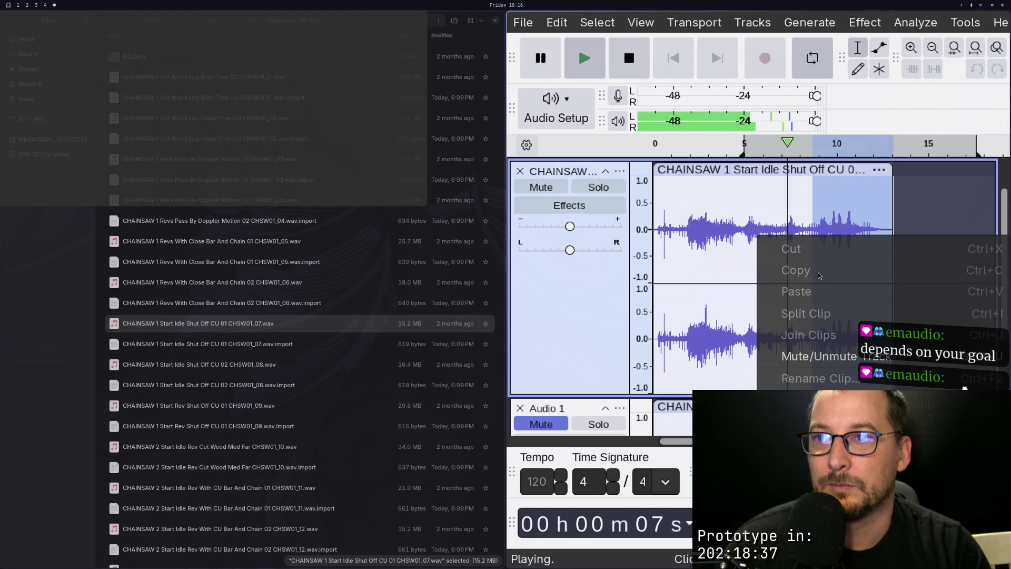
left_click(629, 59)
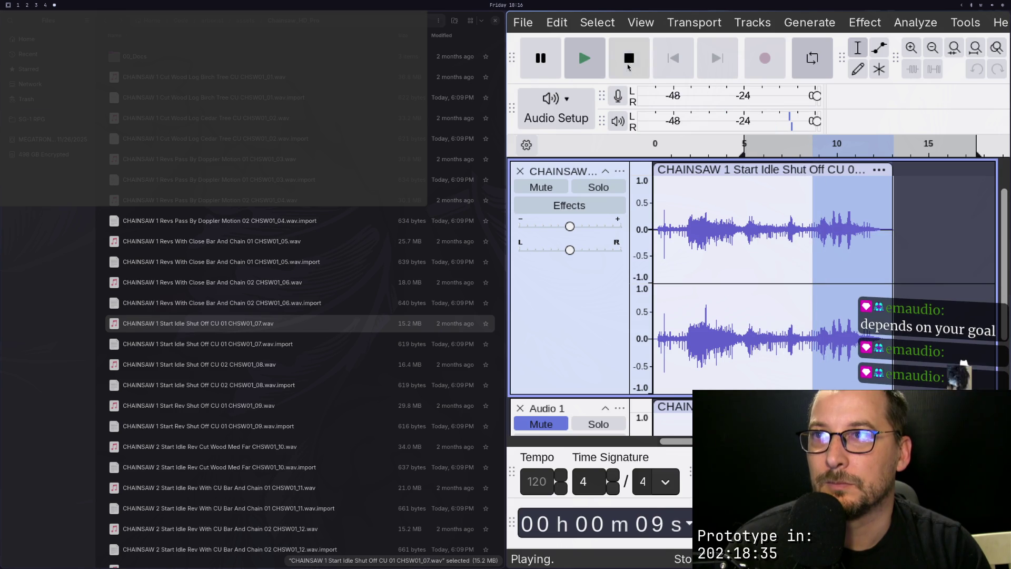
left_click(628, 59)
right_click(846, 204)
- Cut the clip's final stretch and add a new stereo track, Audio 2
left_click(839, 211)
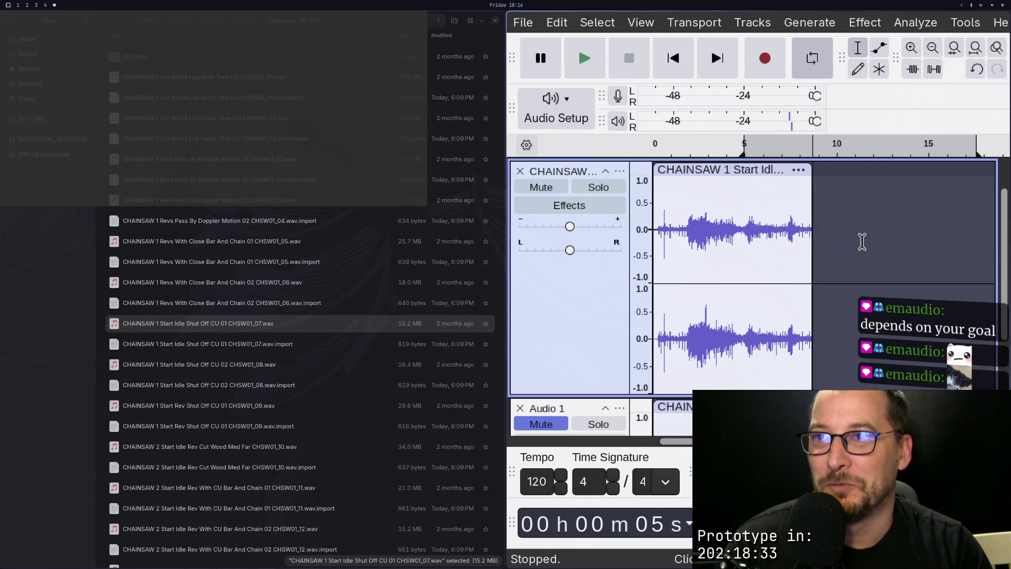
scroll(860, 239, "down", 5)
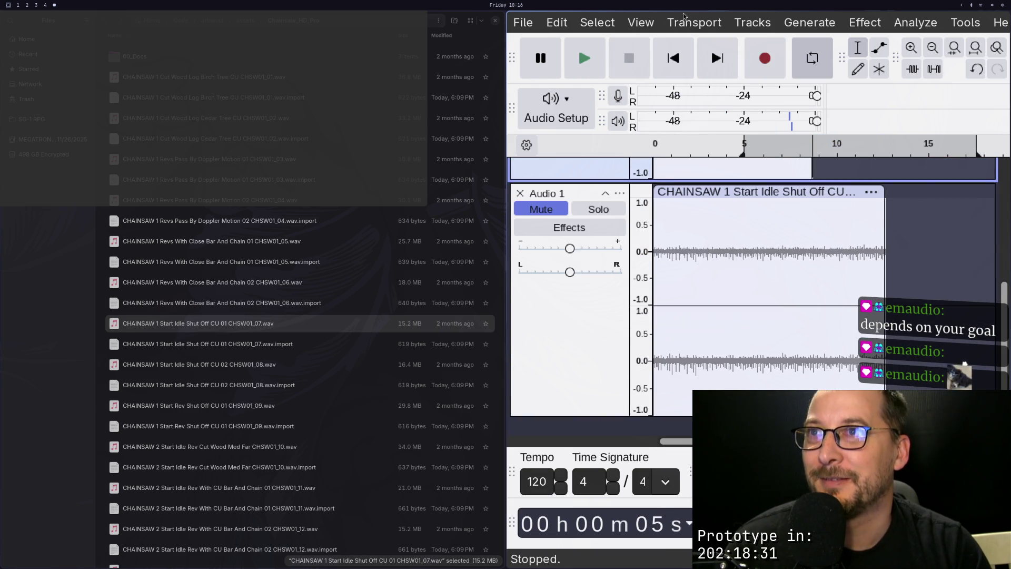
left_click(752, 22)
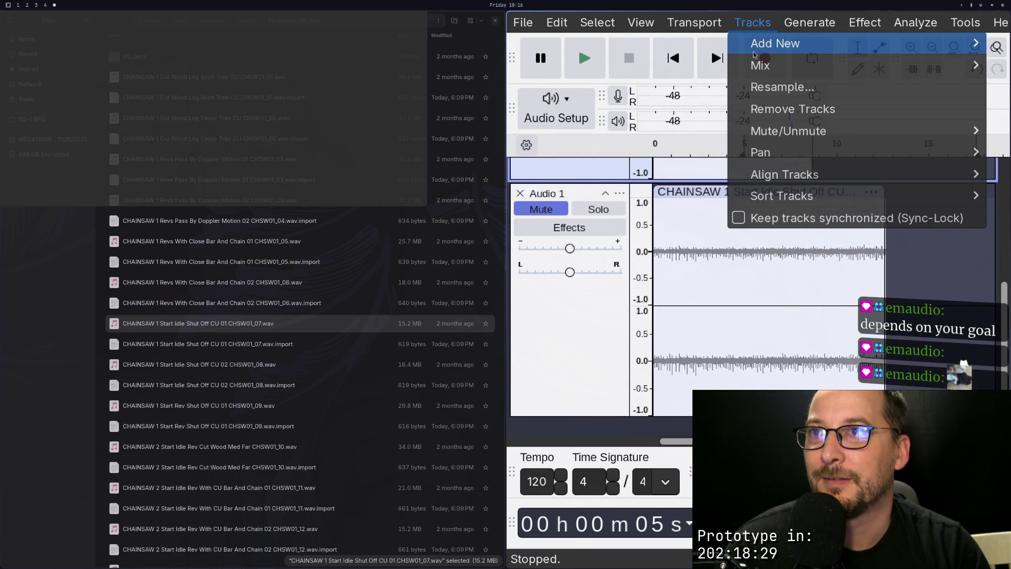
mouse_move(753, 53)
left_click(717, 51)
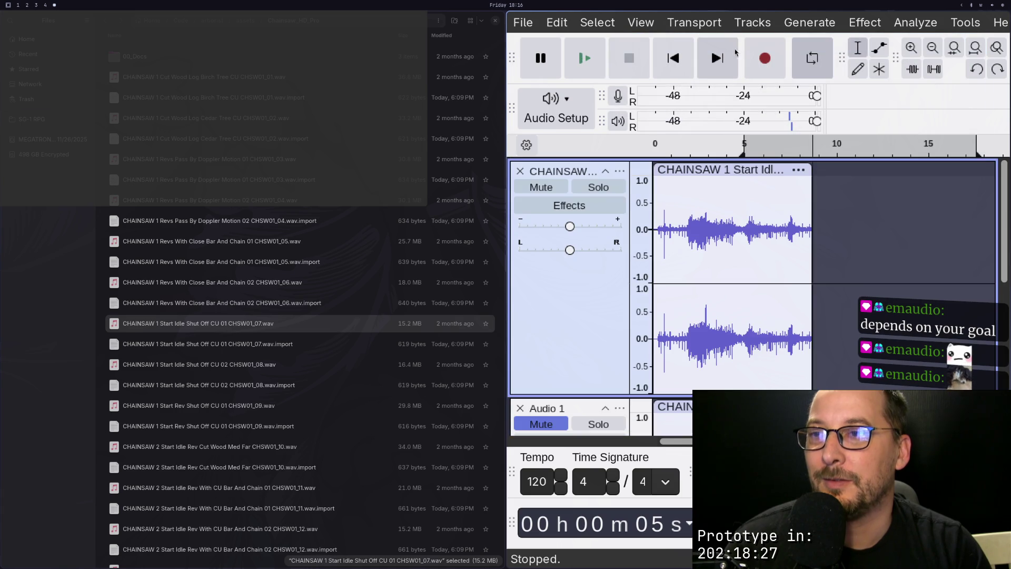
left_click(762, 28)
mouse_move(769, 46)
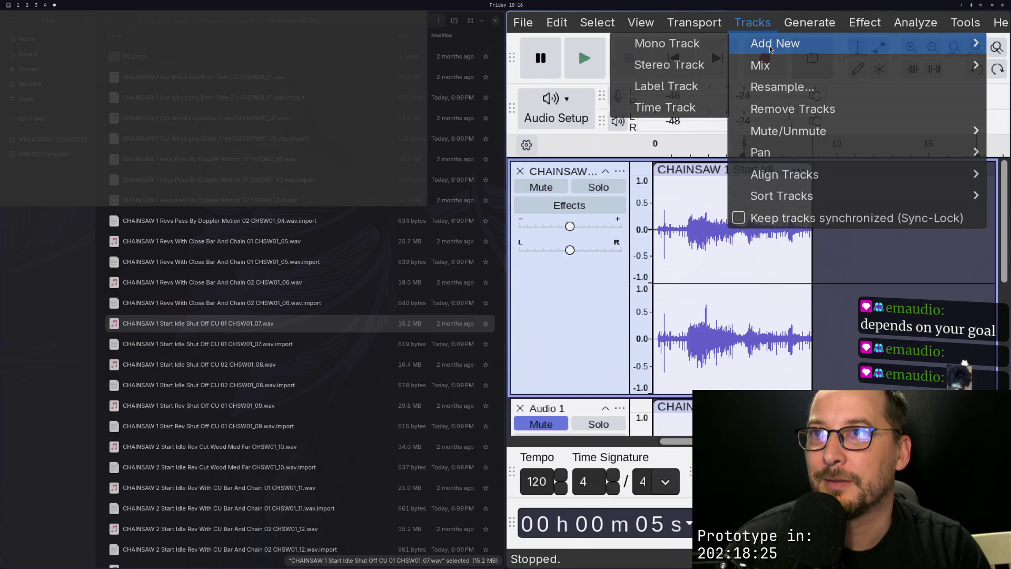
left_click(708, 62)
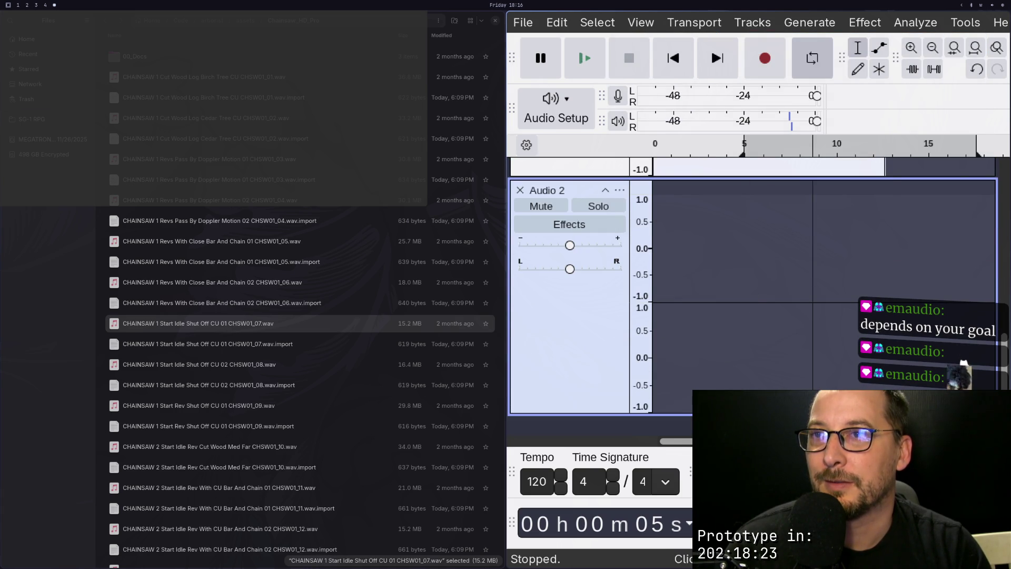
- Paste the cut chainsaw tail into Audio 2 and move it to start at 0 s
key("ctrl+v")
left_click_drag(844, 190, 690, 212)
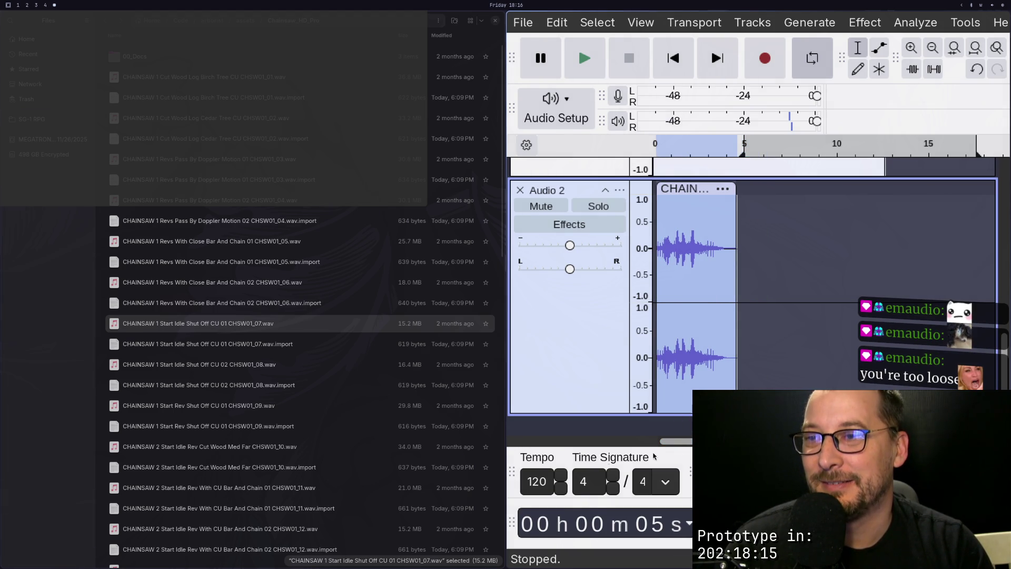
scroll(700, 226, "up", 3)
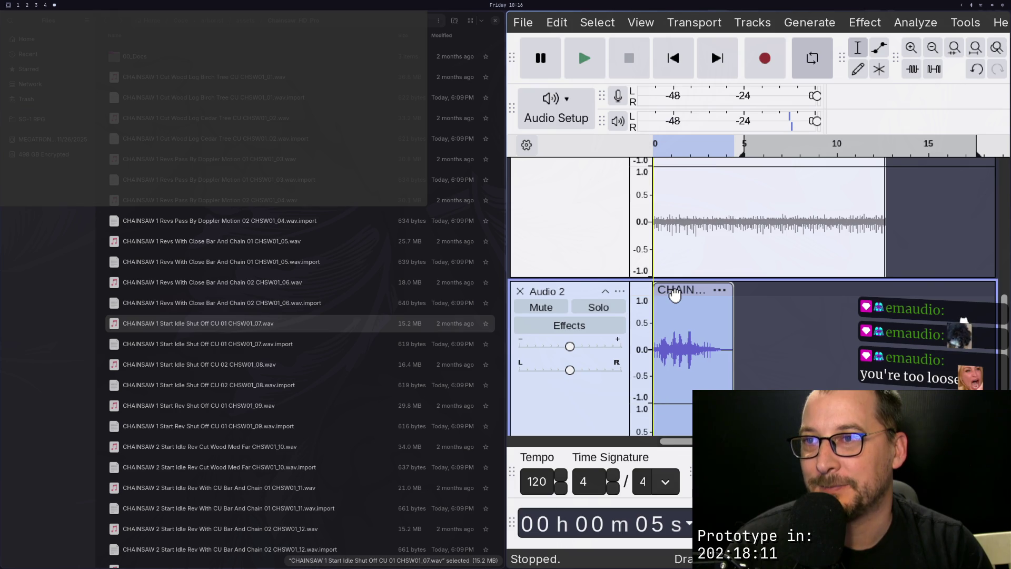
scroll(795, 297, "up", 4)
scroll(794, 300, "up", 3)
scroll(795, 300, "down", 7)
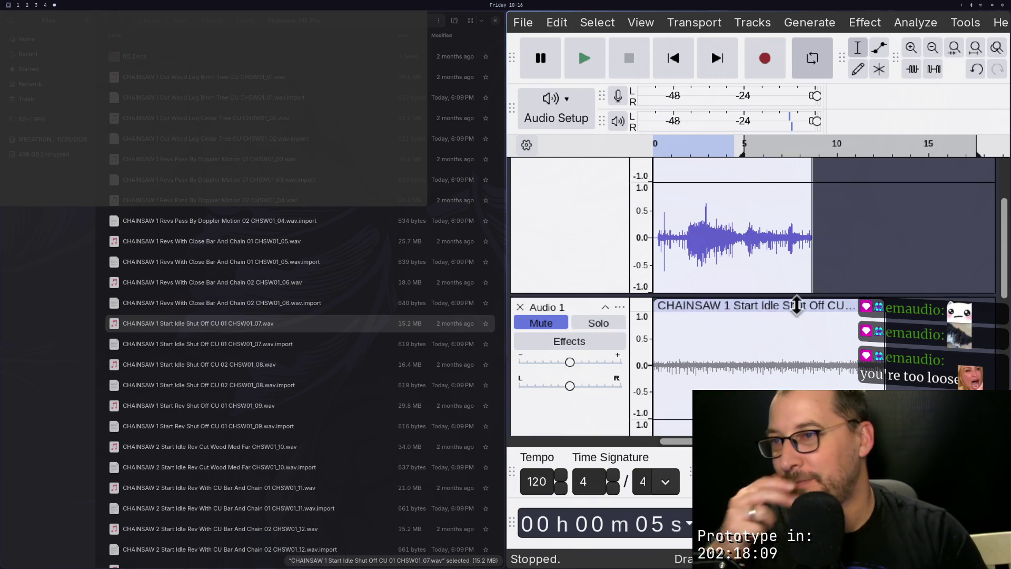
scroll(701, 252, "up", 6)
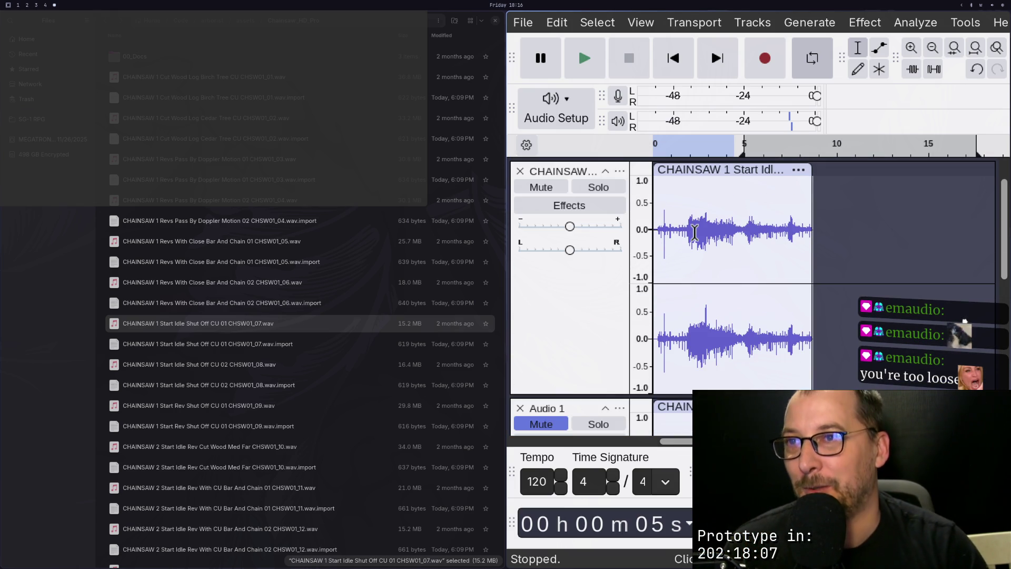
left_click(663, 195)
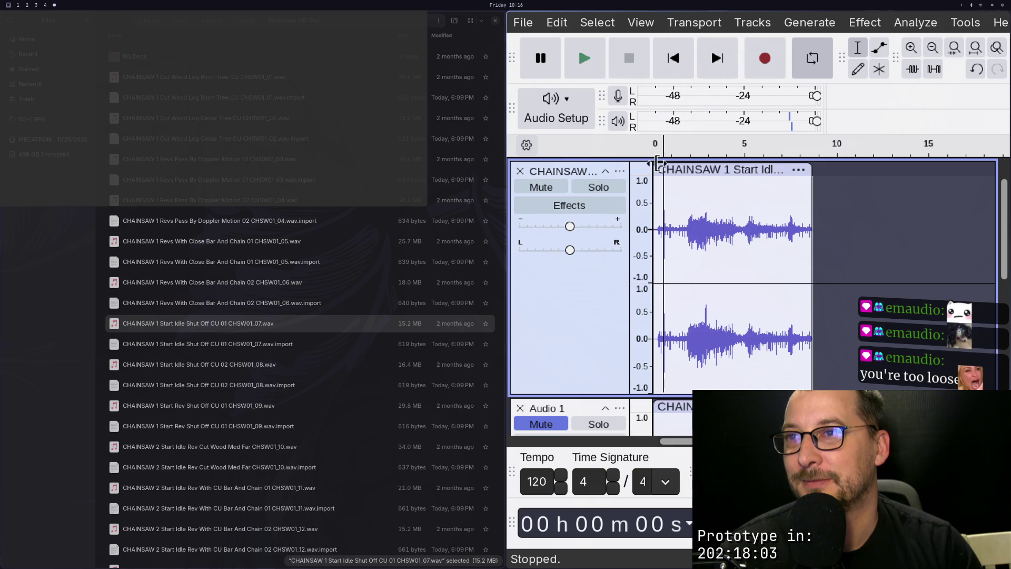
key("space")
key("space")
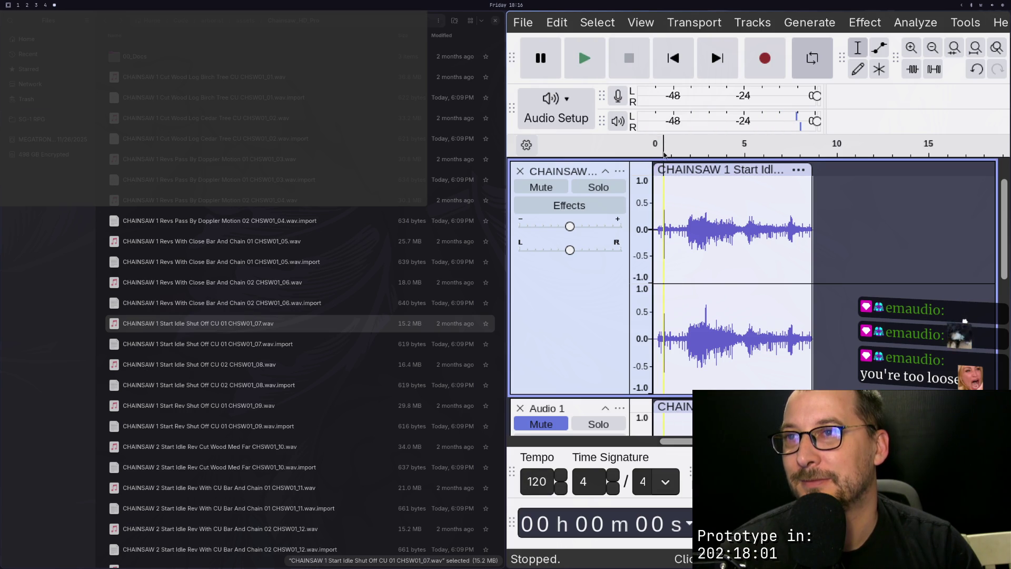
left_click(657, 182)
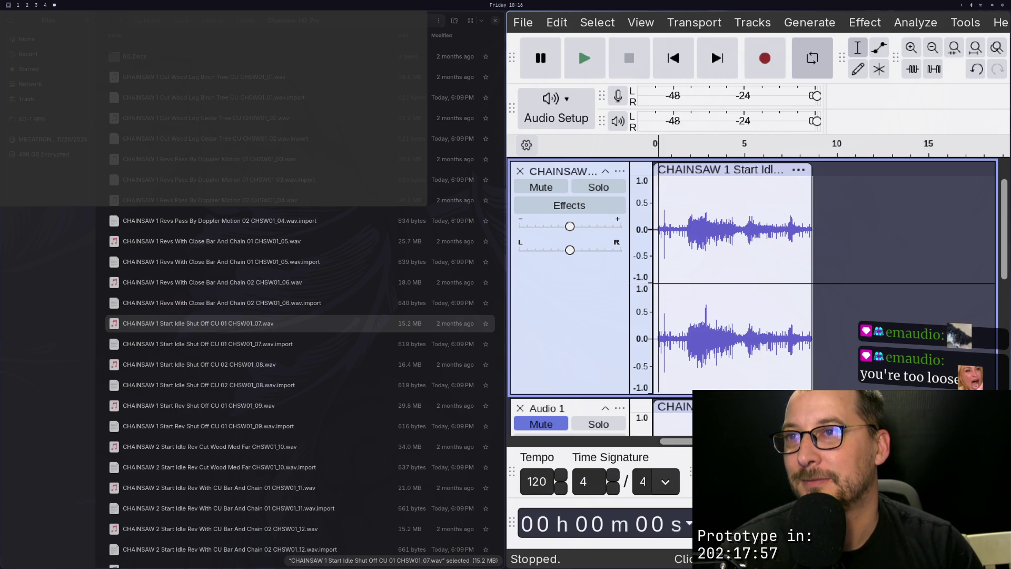
left_click(658, 151)
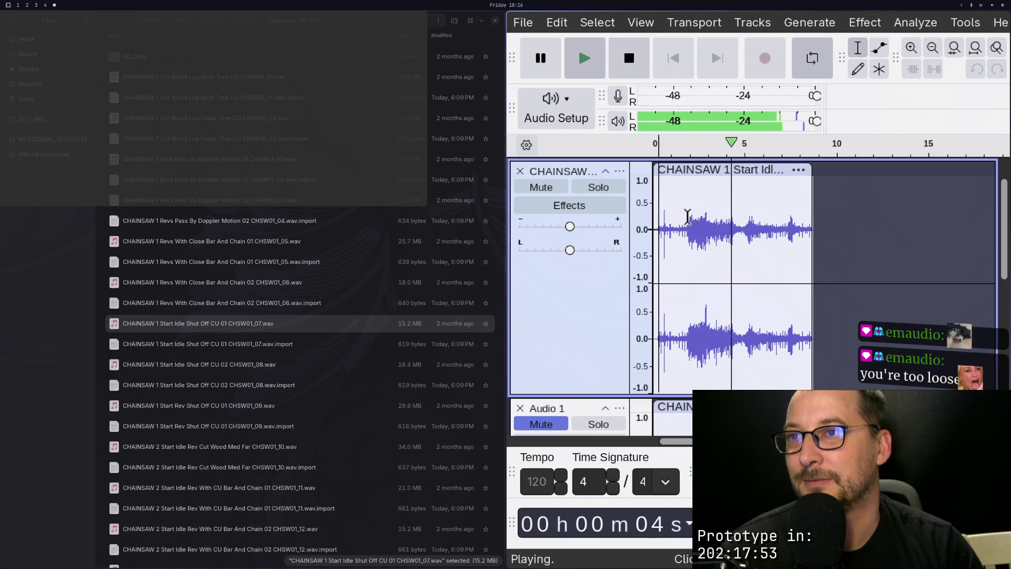
key("space")
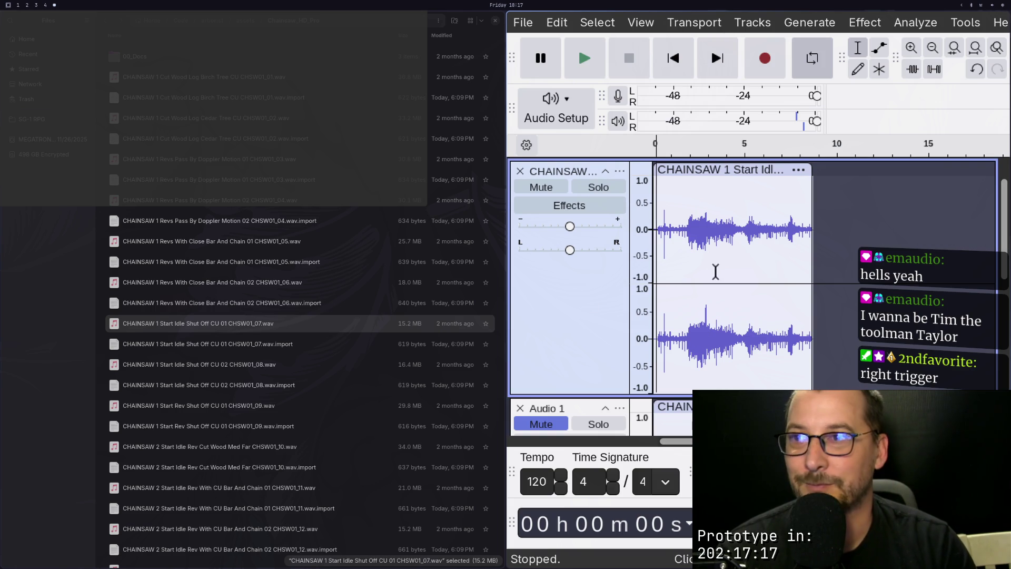
key("space")
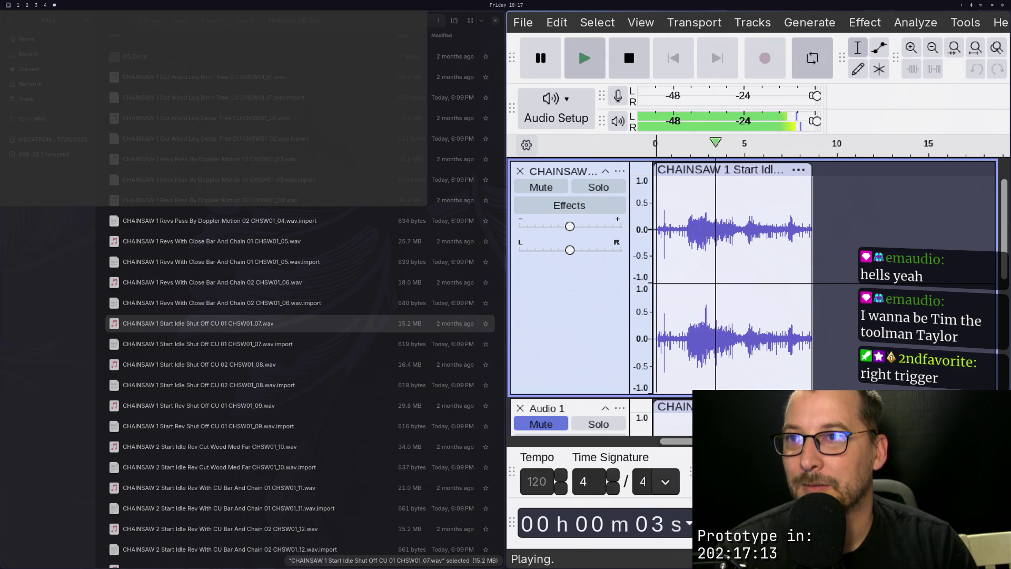
key("space")
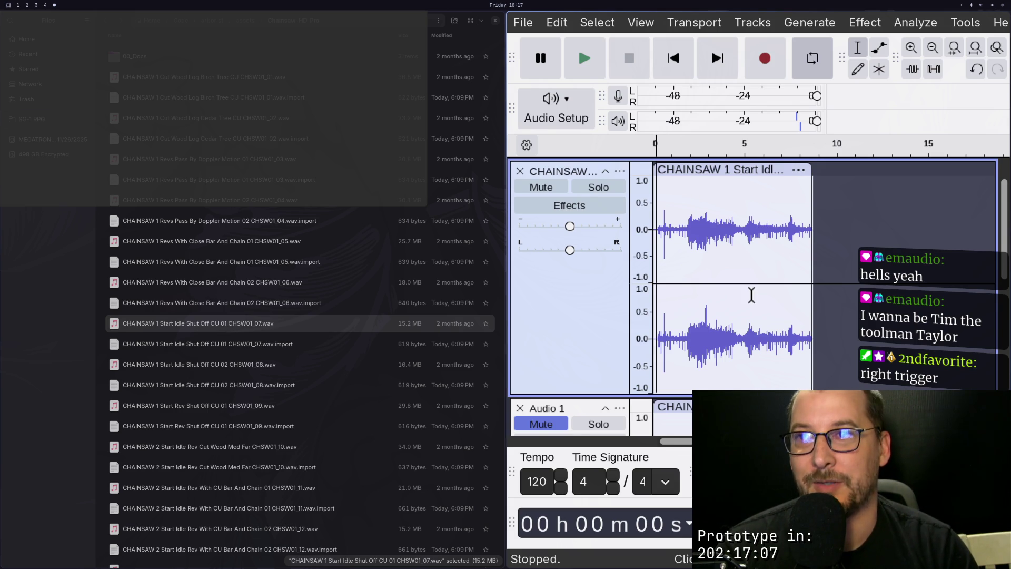
- Mute the first chainsaw track and unmute the Audio 1 track
scroll(746, 315, "down", 5)
scroll(746, 315, "down", 2)
scroll(734, 303, "up", 6)
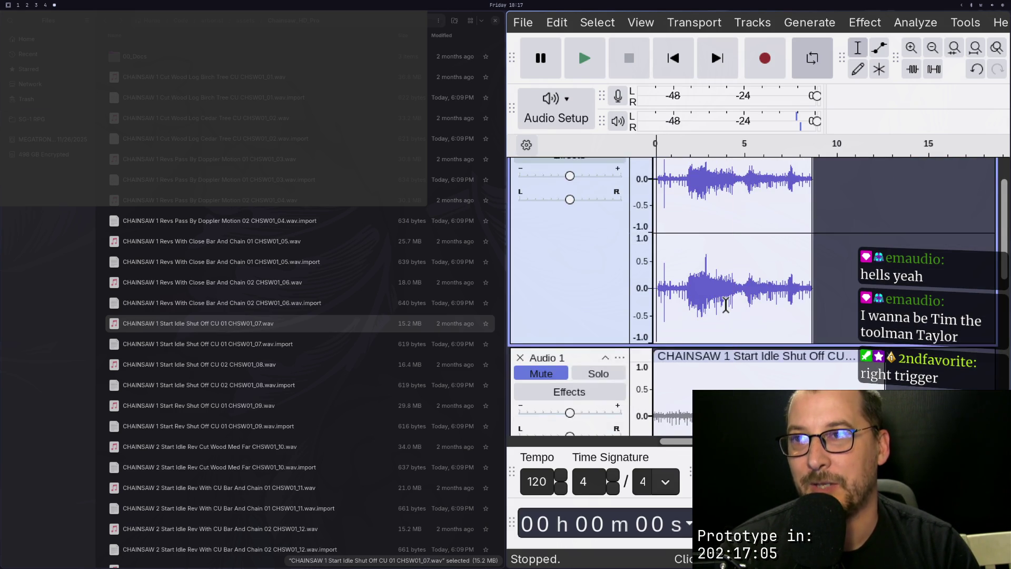
left_click(694, 170)
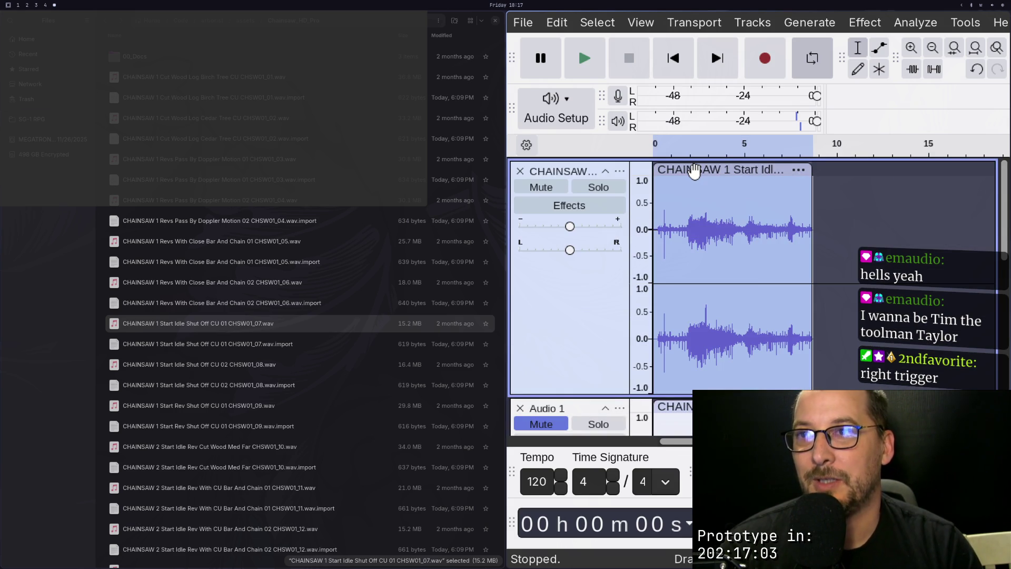
left_click(558, 187)
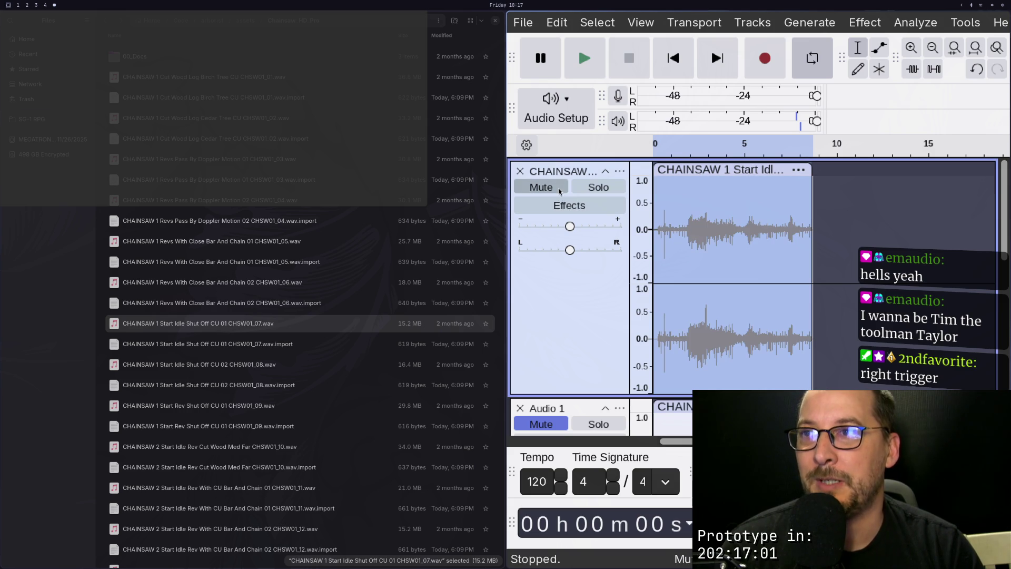
scroll(582, 381, "down", 3)
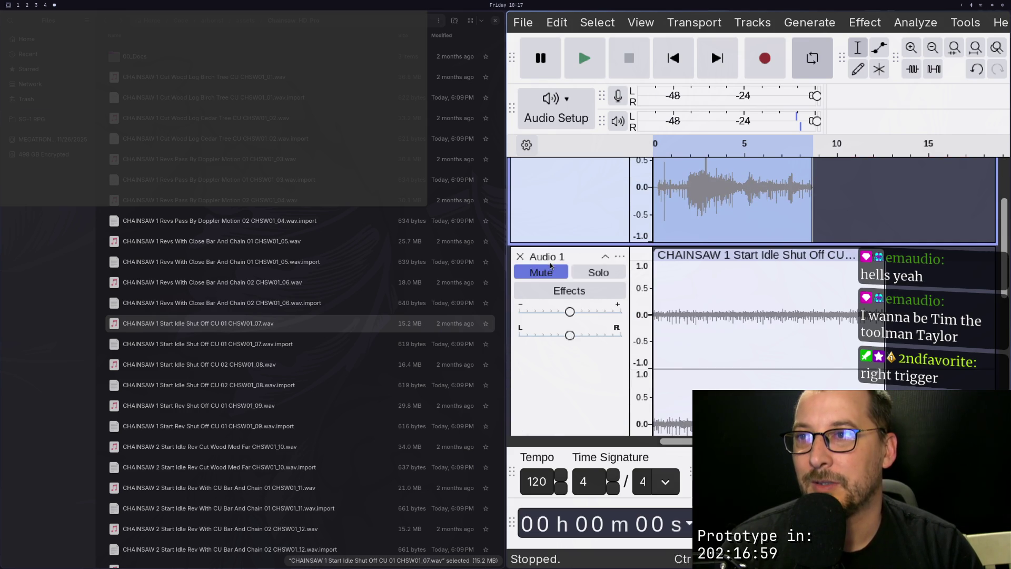
scroll(574, 274, "down", 3)
scroll(553, 337, "down", 3)
left_click(553, 337)
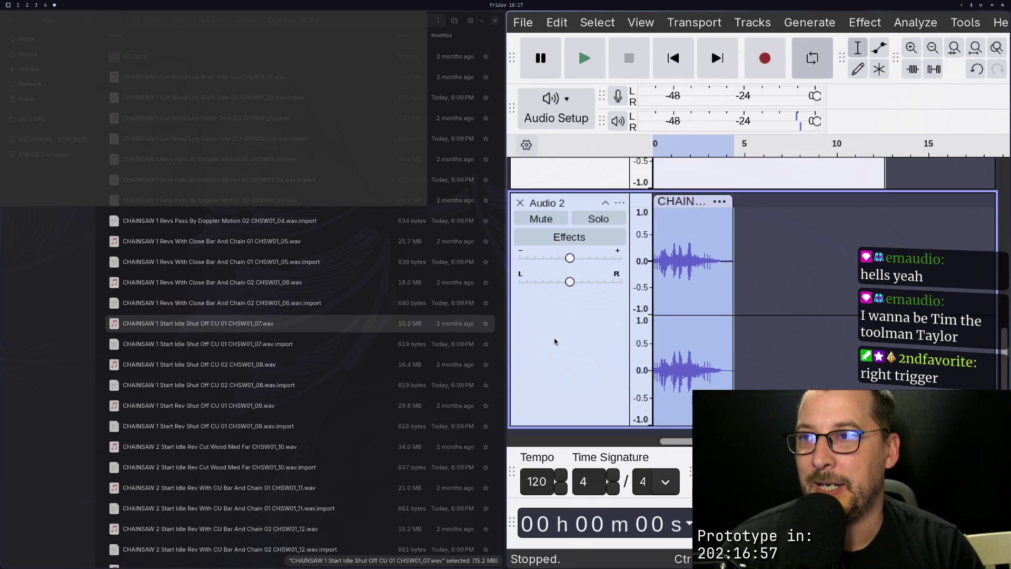
scroll(555, 332, "up", 5)
left_click(541, 234)
- Rename the Audio 1 track, typing the new chainsaw_idle_ name
left_click(558, 207)
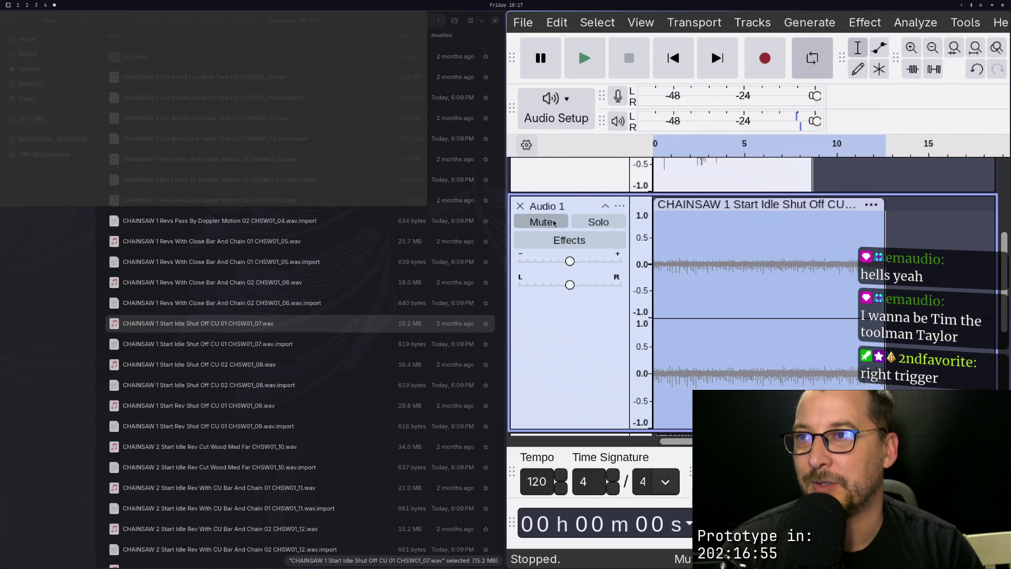
left_click(621, 207)
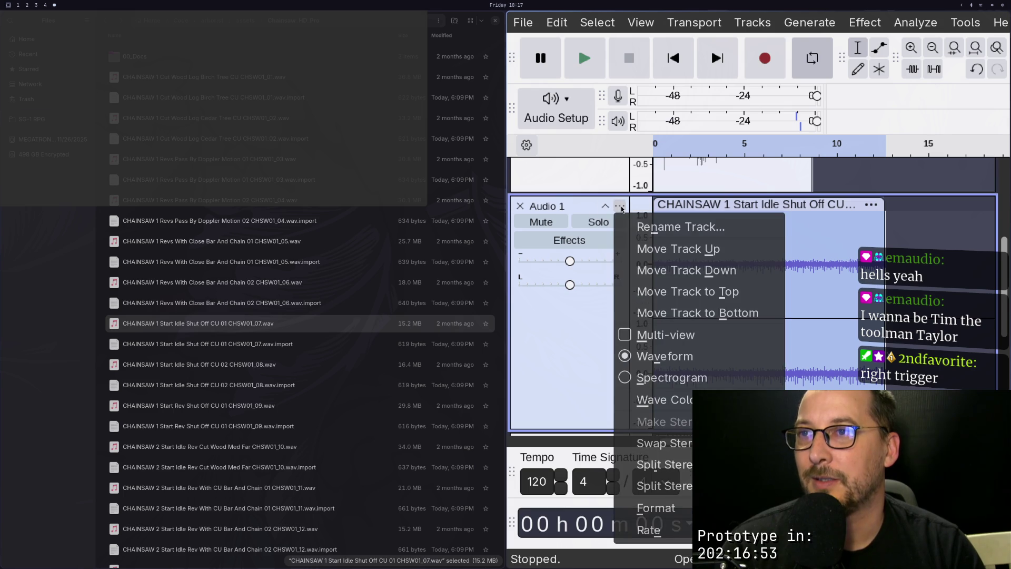
left_click(637, 226)
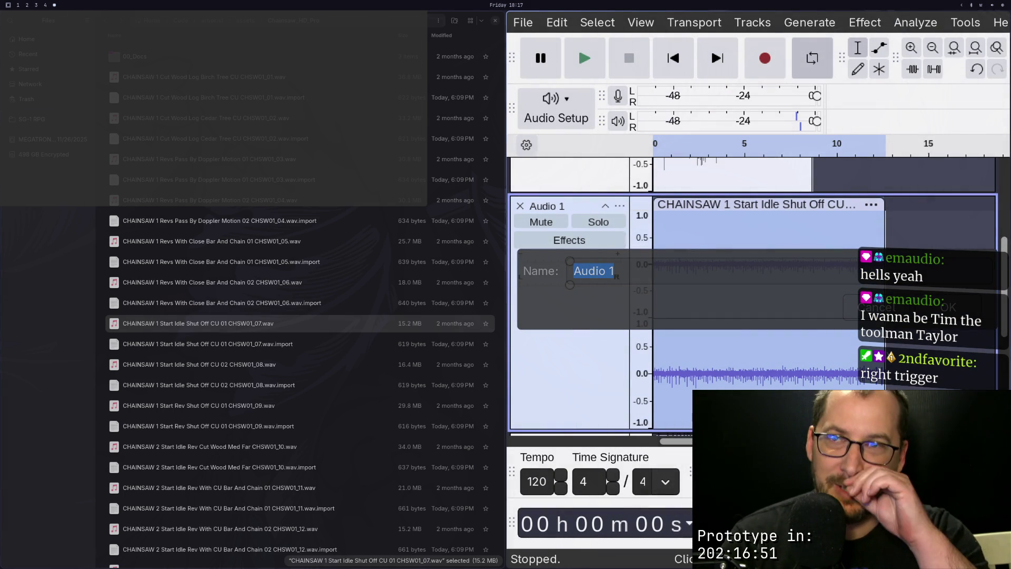
type("S")
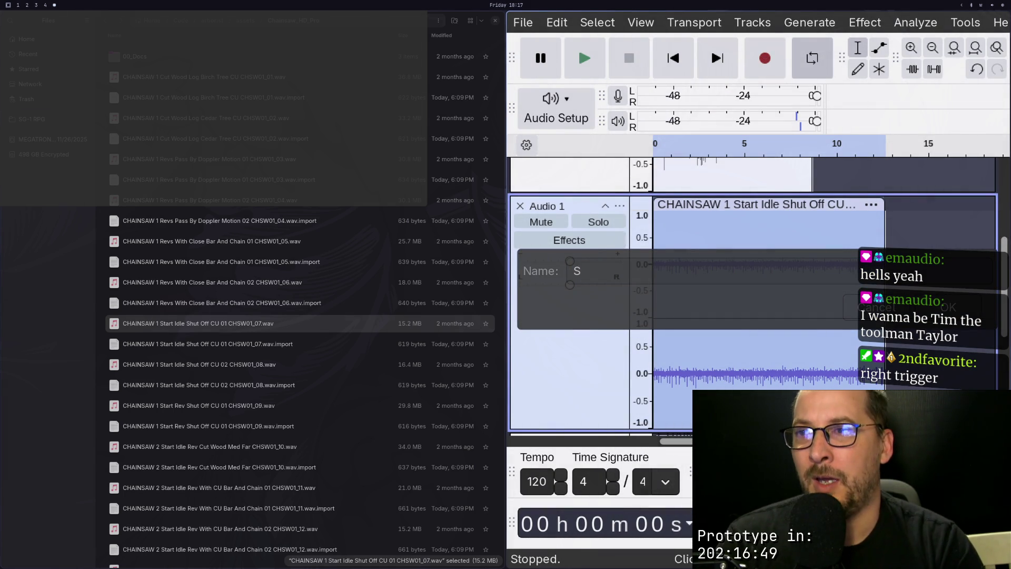
type("insaw_")
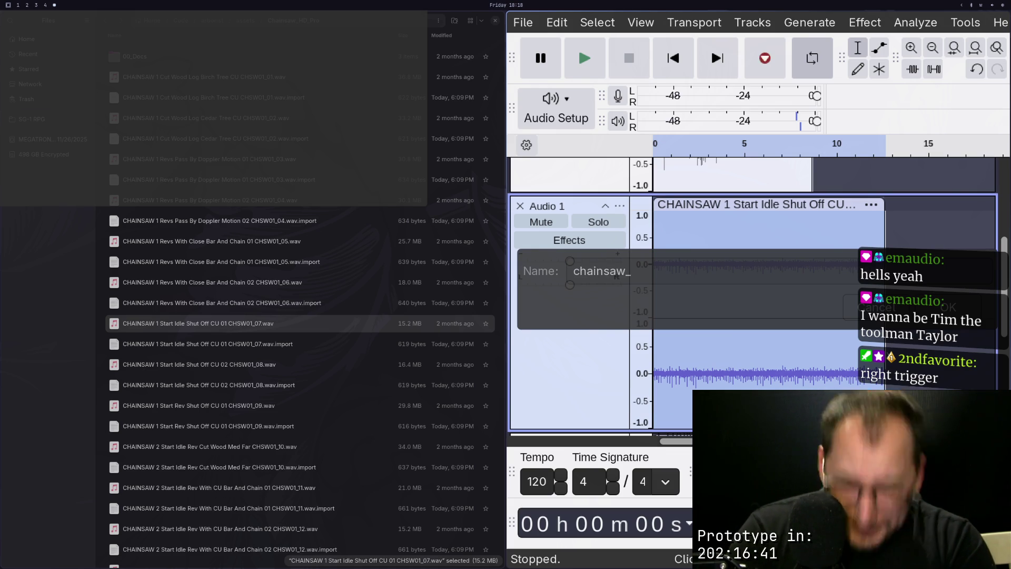
type("id")
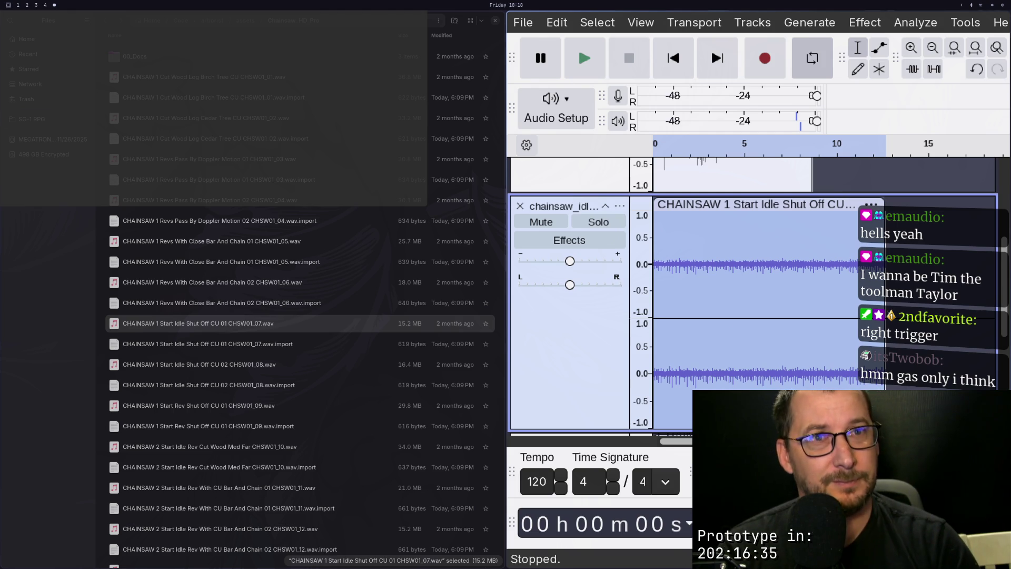
scroll(627, 308, "down", 5)
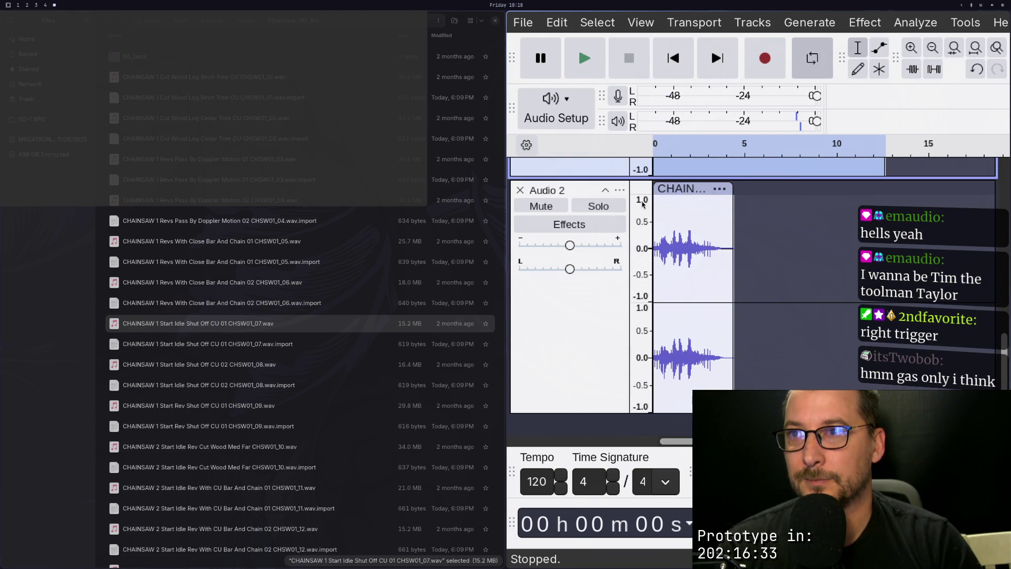
- Preview the Audio 2 clip, then open Rename Track for Audio 2 and clear its name
left_click(659, 200)
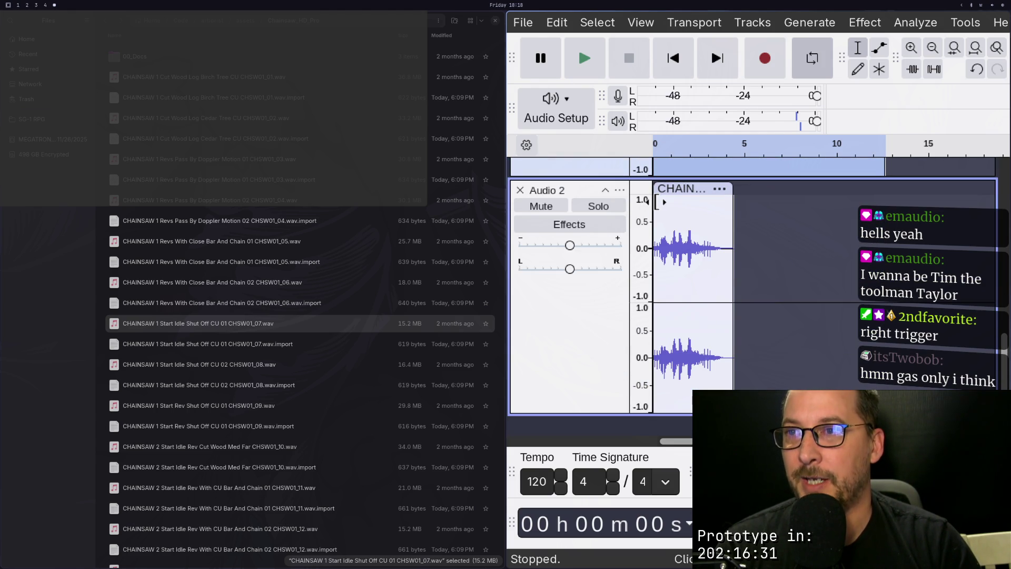
key("space")
key("space")
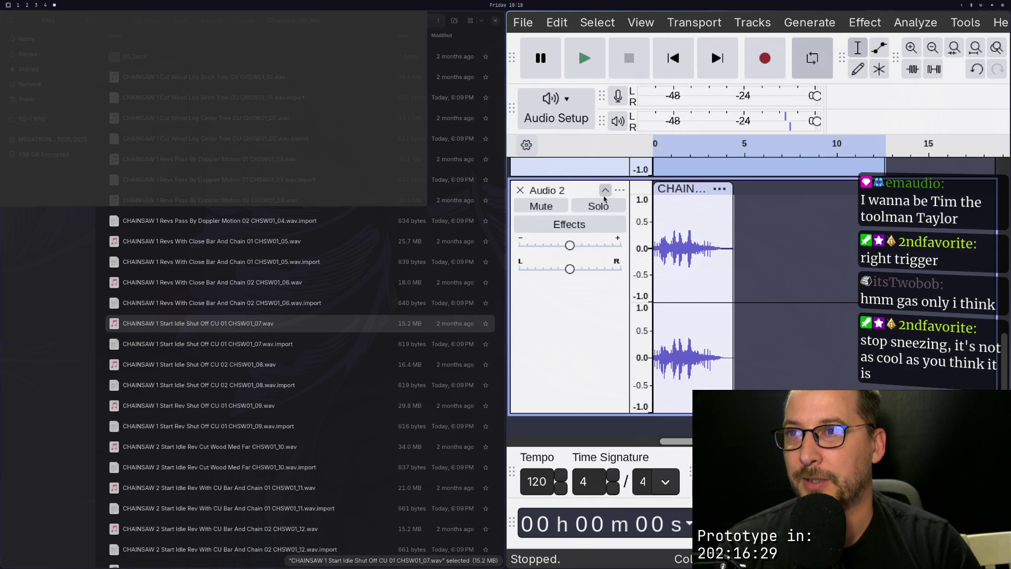
left_click(579, 189)
left_click(619, 190)
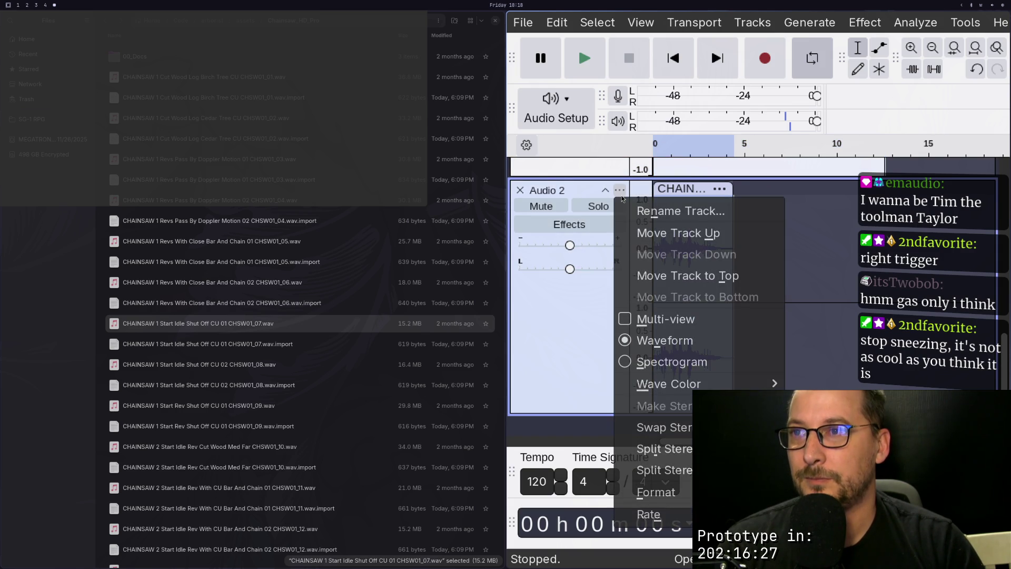
left_click(622, 198)
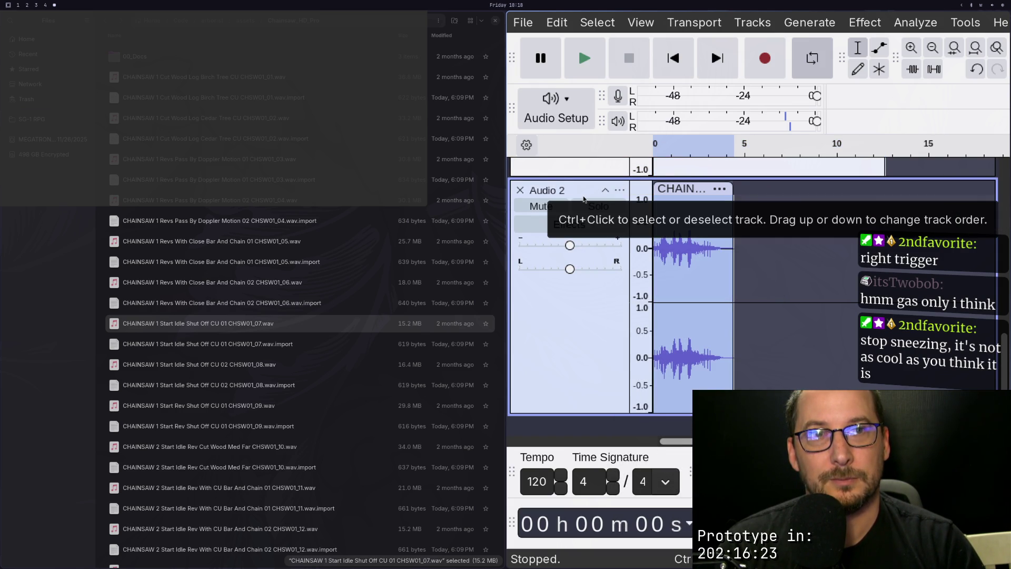
left_click(619, 190)
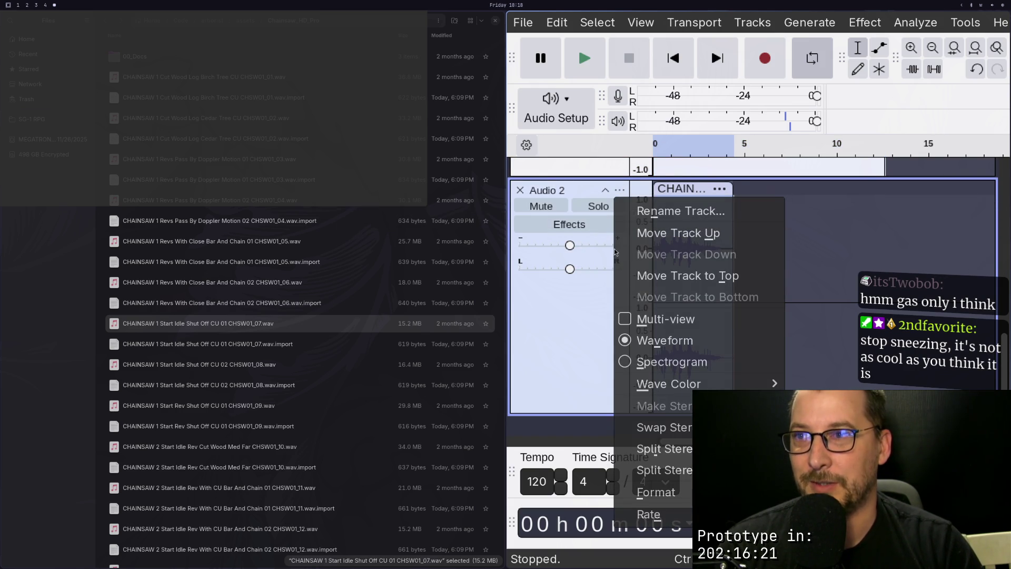
left_click(651, 211)
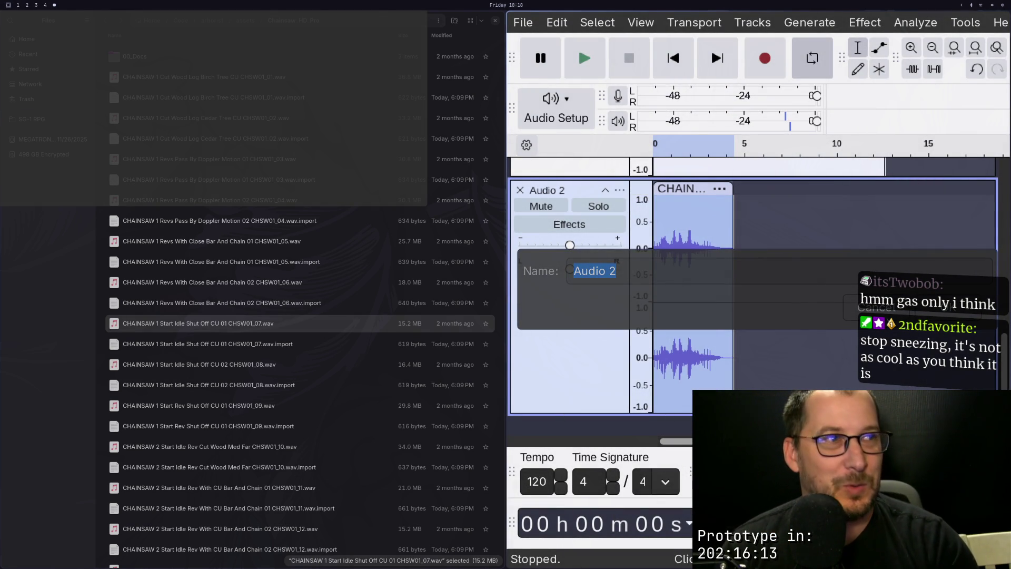
key("BackSpace")
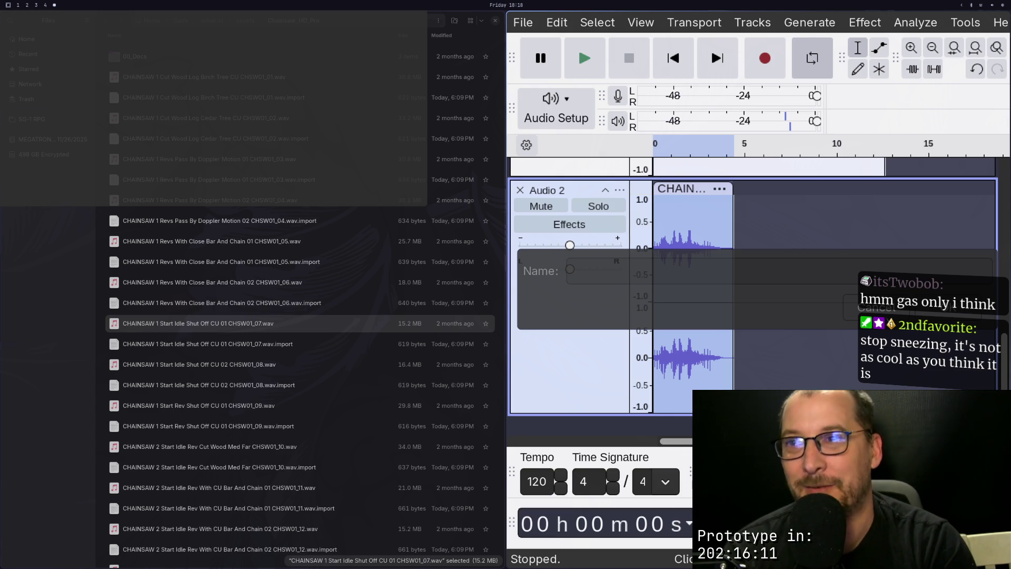
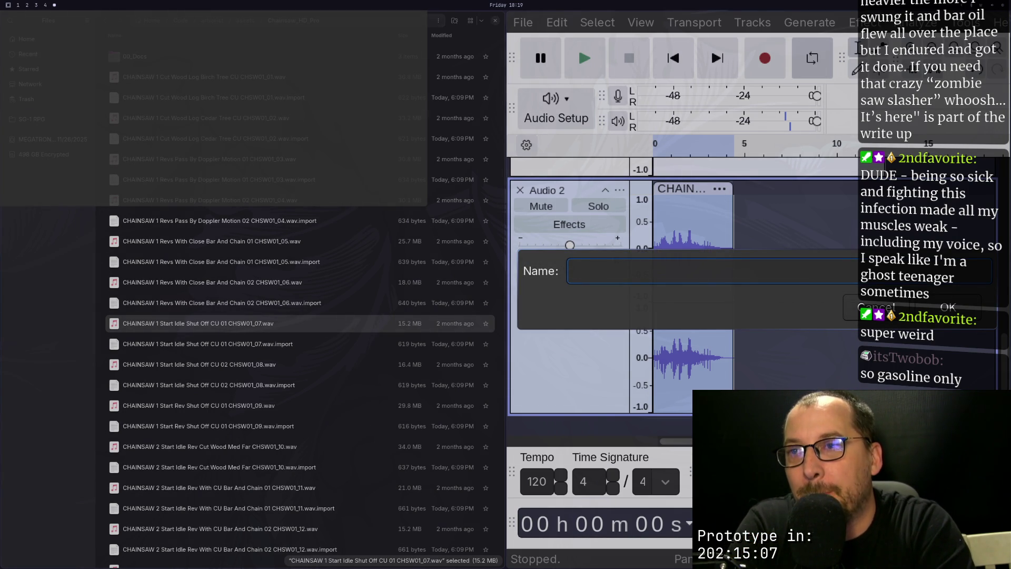
- Rename the Audacity track 'Audio 2' to chainsaw_shutoff, fixing stray typed characters first
type("j")
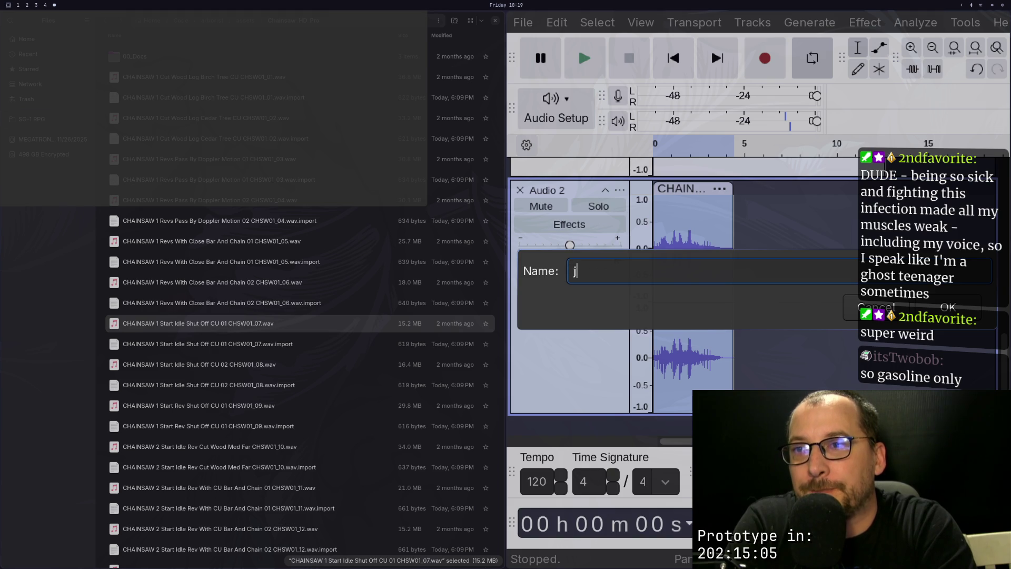
key("BackSpace")
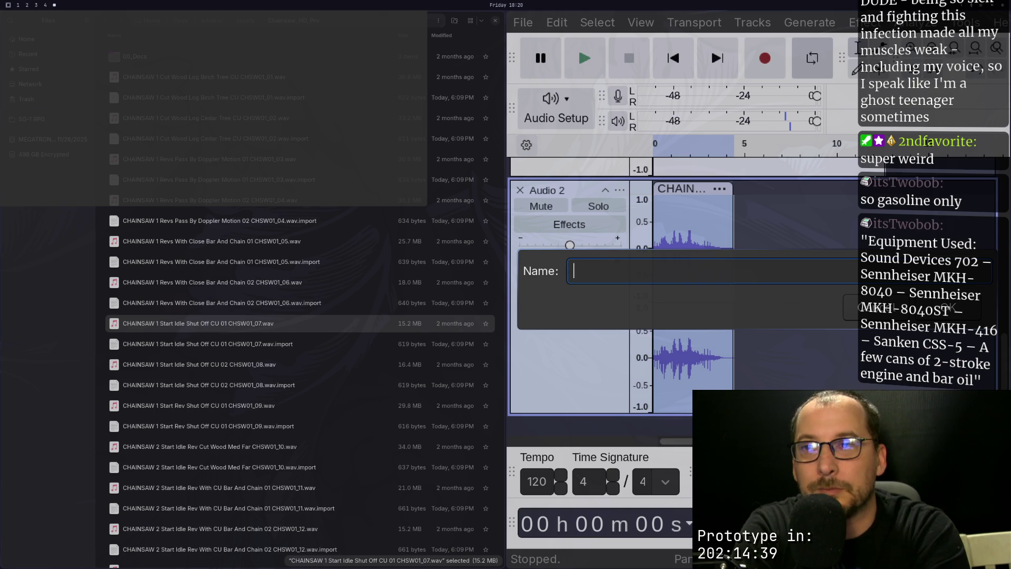
type("a")
key("BackSpace")
type("ch")
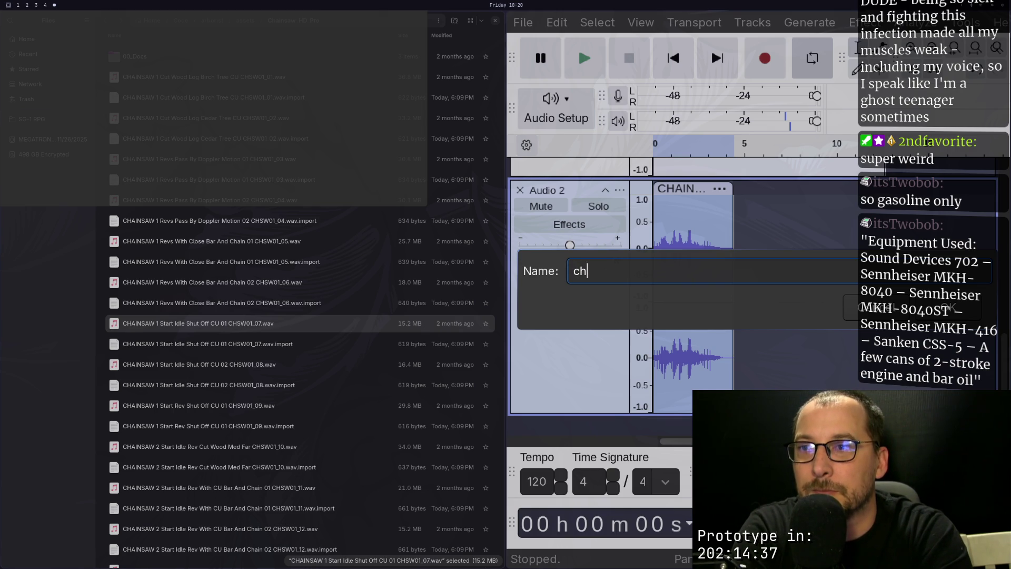
type("a")
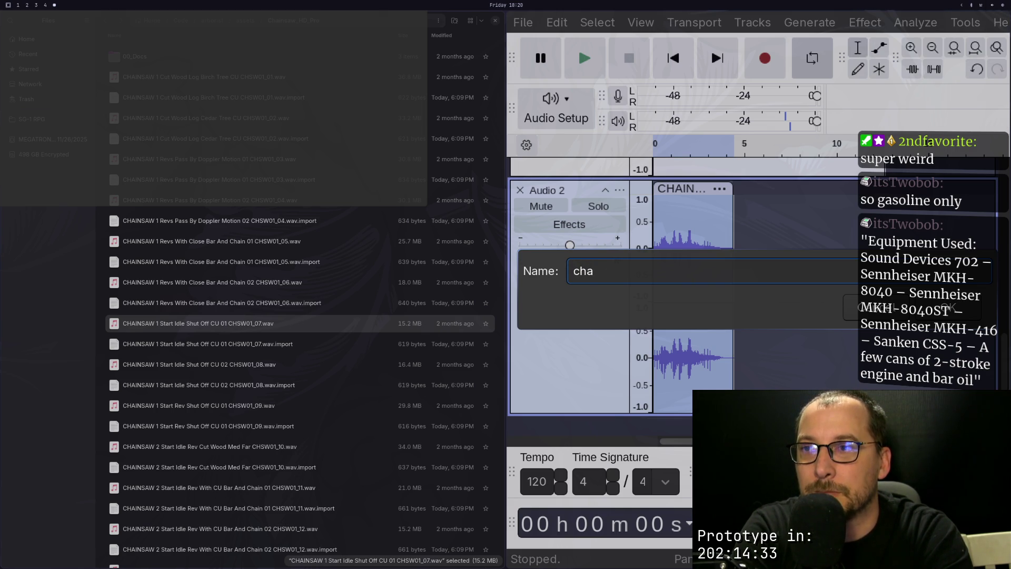
key("BackSpace")
key("BackSpace")
key("BackSpace")
type("chains")
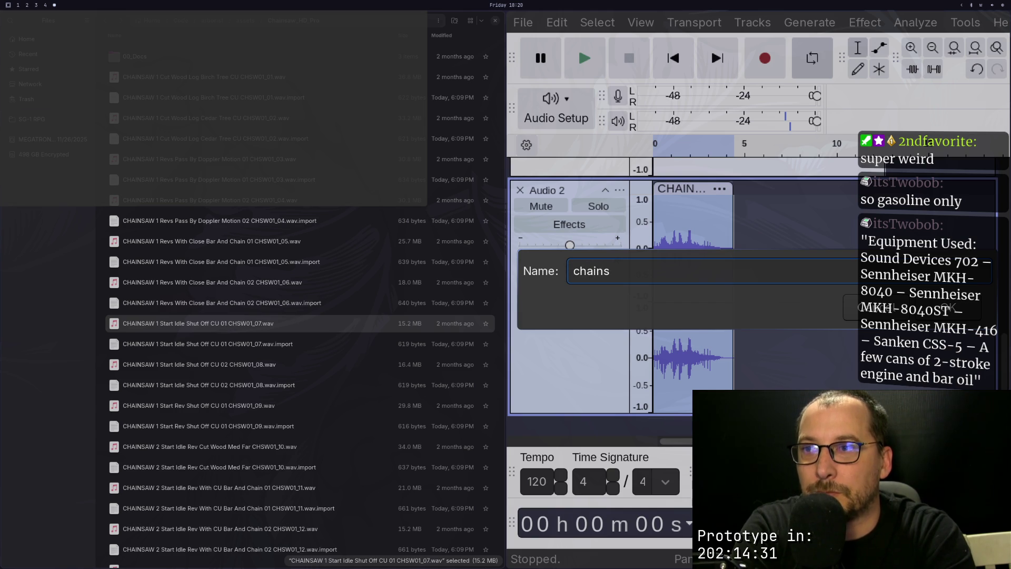
type("aw_shut")
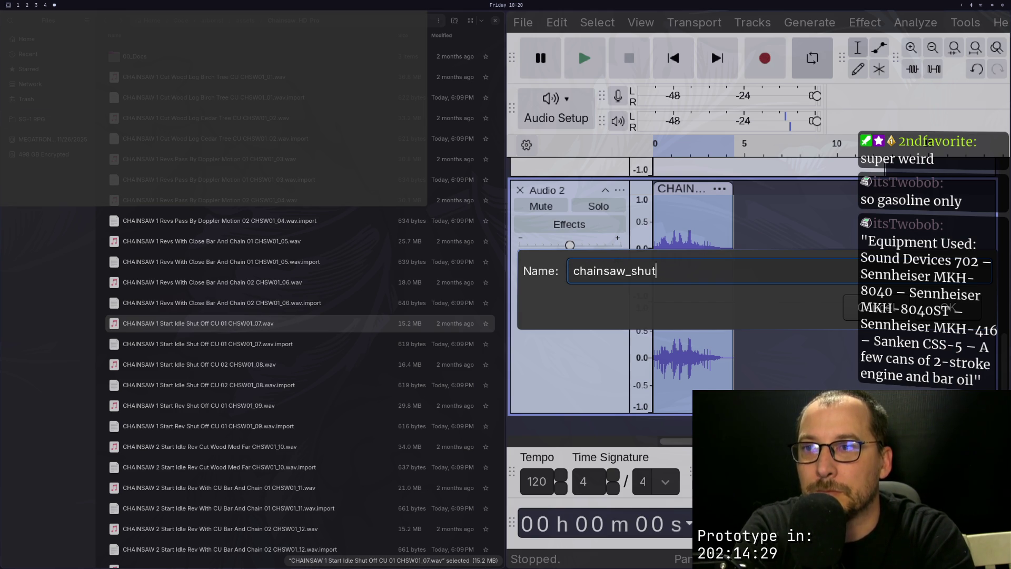
type("off")
key("Return")
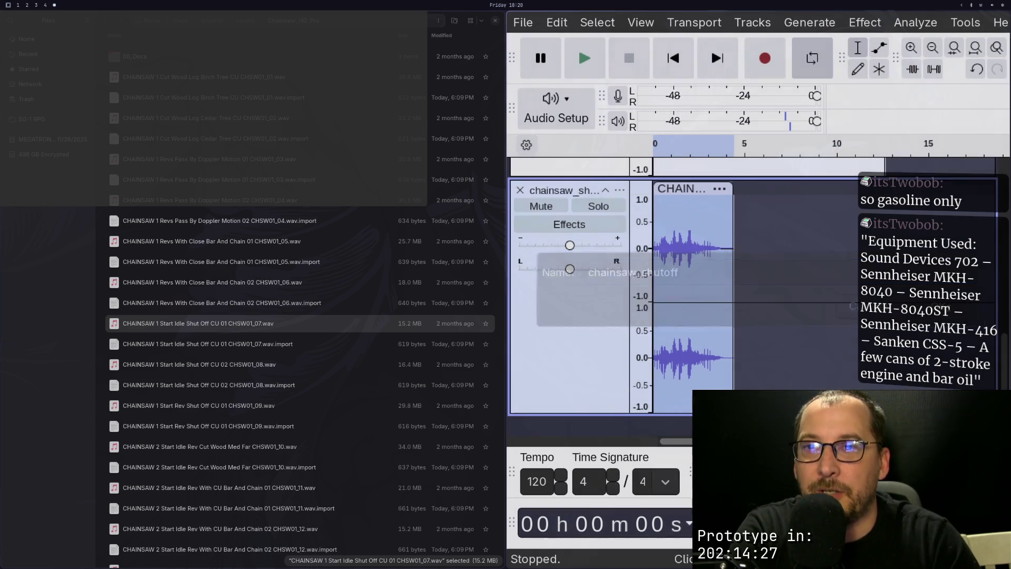
- Set up Export Audio as Ogg Vorbis, quality 10, multiple files per track, overwriting existing files
scroll(774, 345, "up", 2)
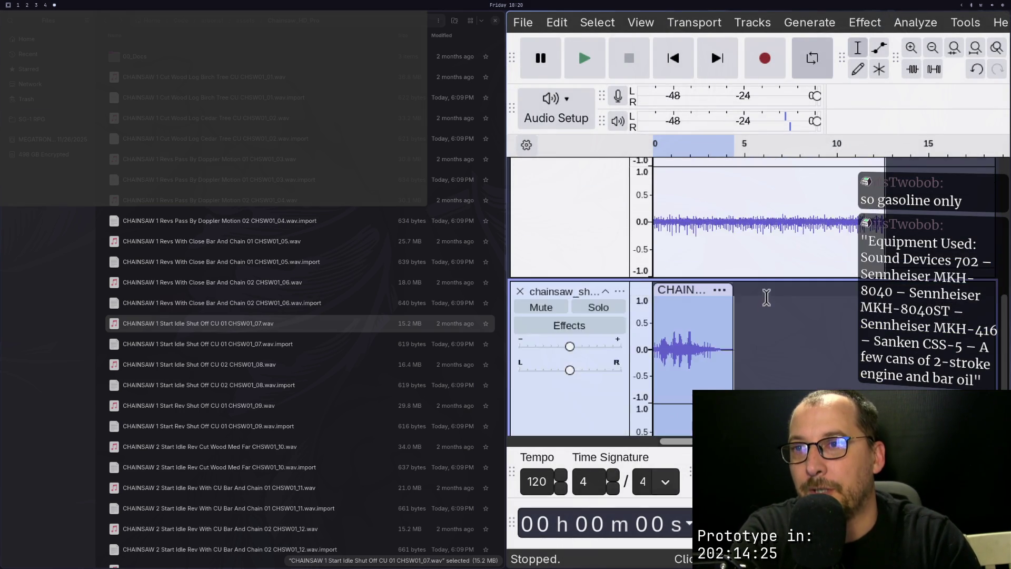
scroll(766, 297, "down", 2)
scroll(766, 298, "up", 4)
left_click(524, 23)
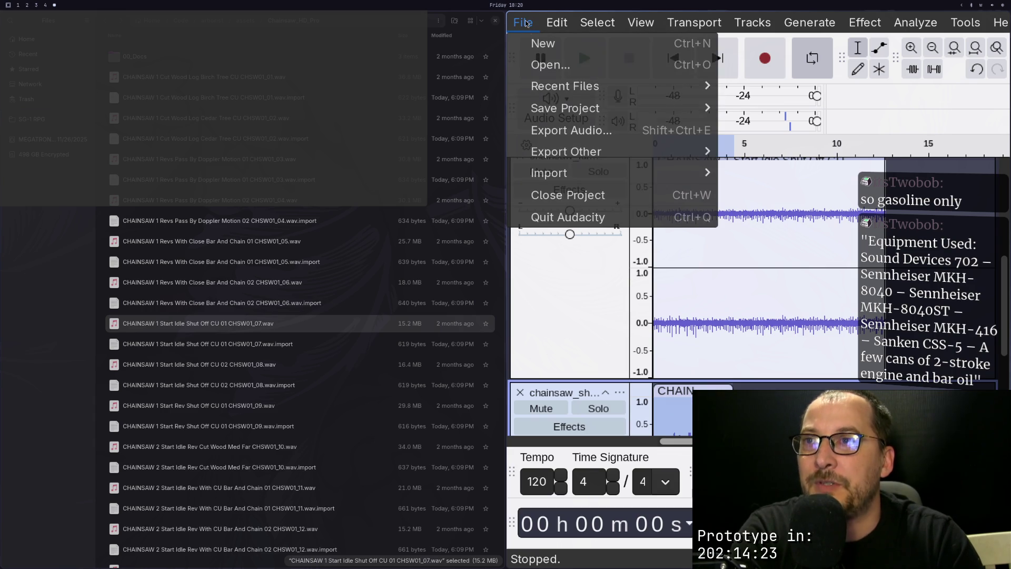
left_click(584, 131)
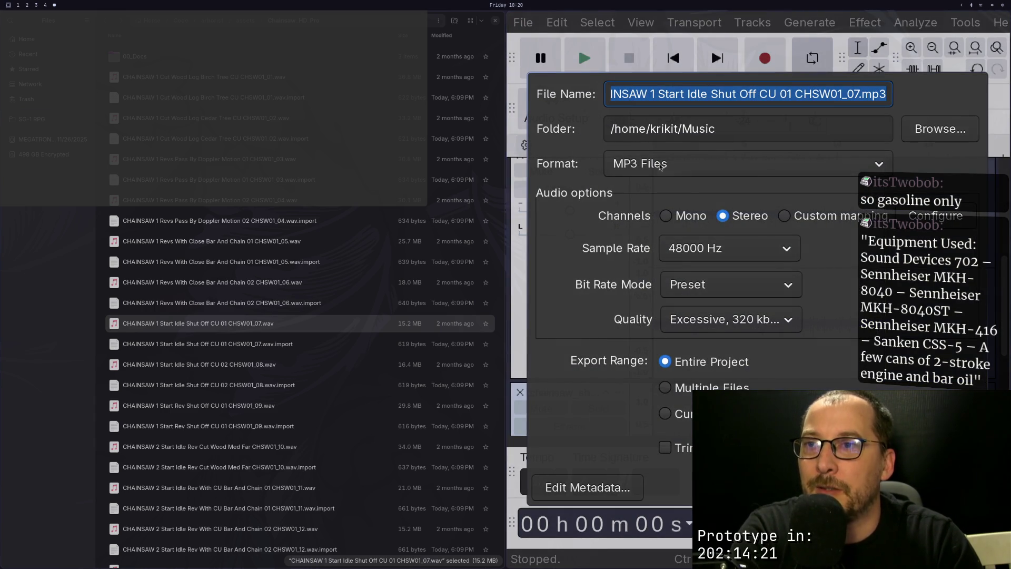
left_click(705, 163)
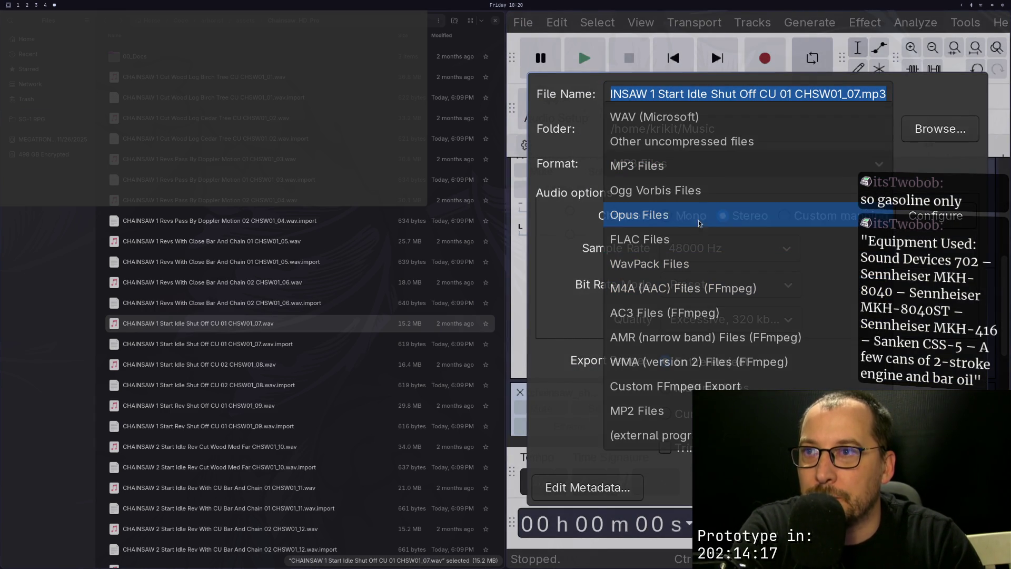
left_click(708, 194)
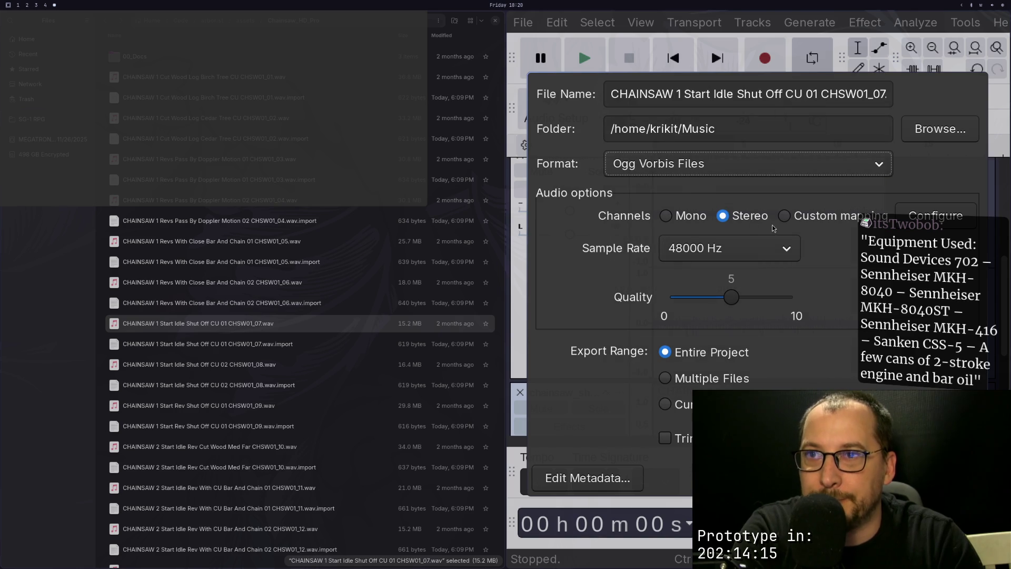
left_click_drag(730, 296, 788, 300)
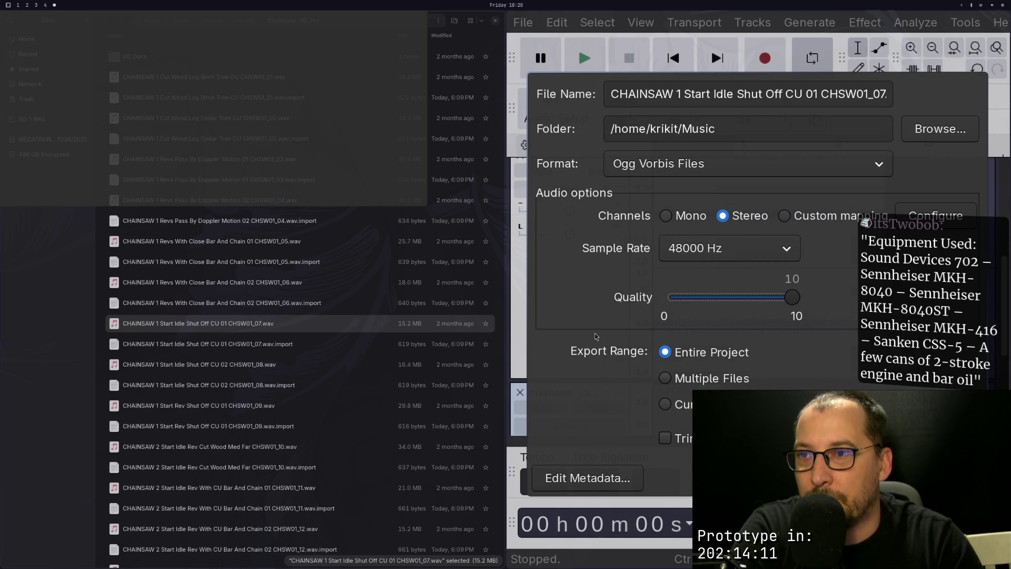
left_click(708, 378)
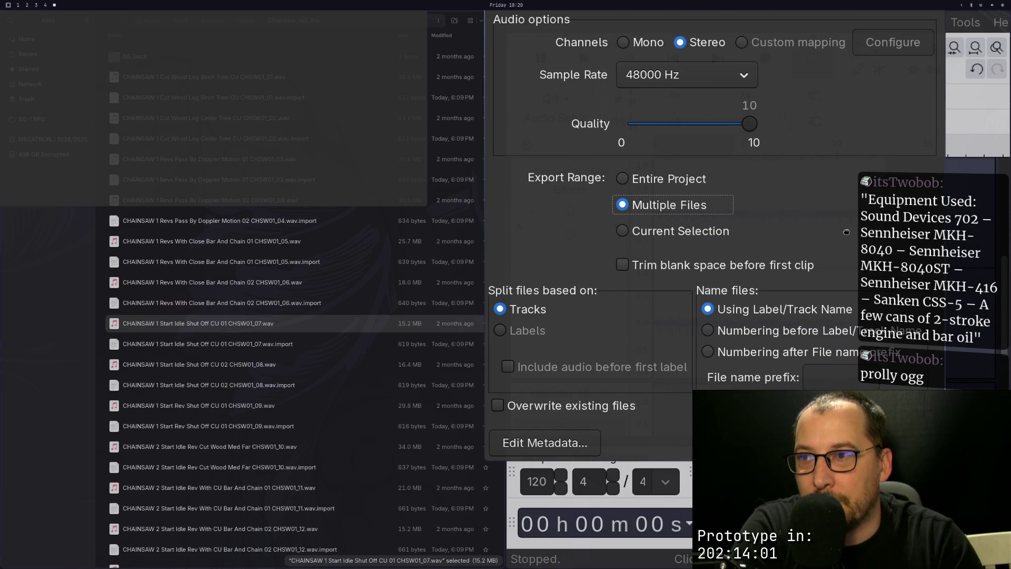
left_click(617, 400)
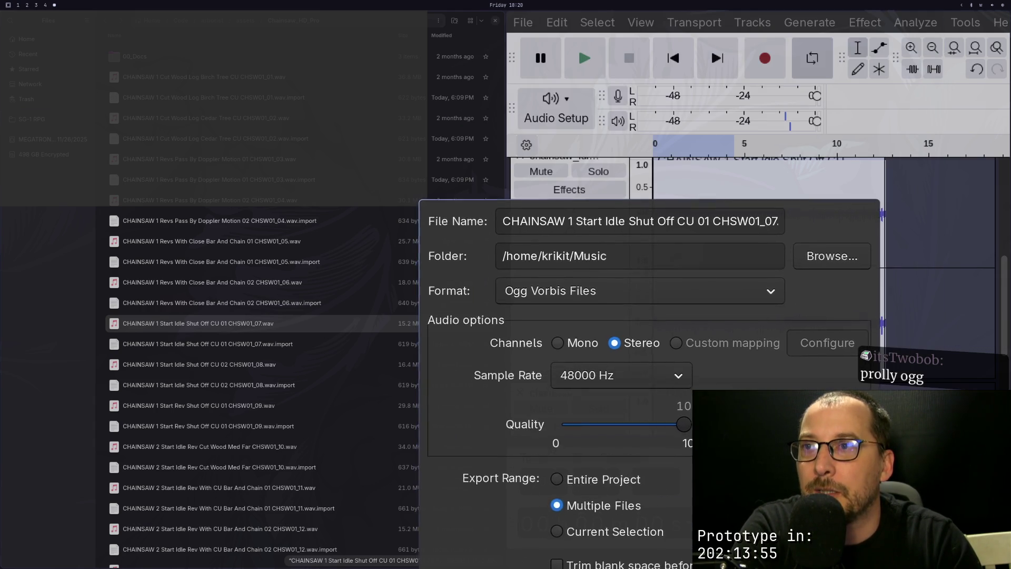
- Browse to the arborist project in ~/Code, bookmark it, and open its assets folder
left_click(863, 220)
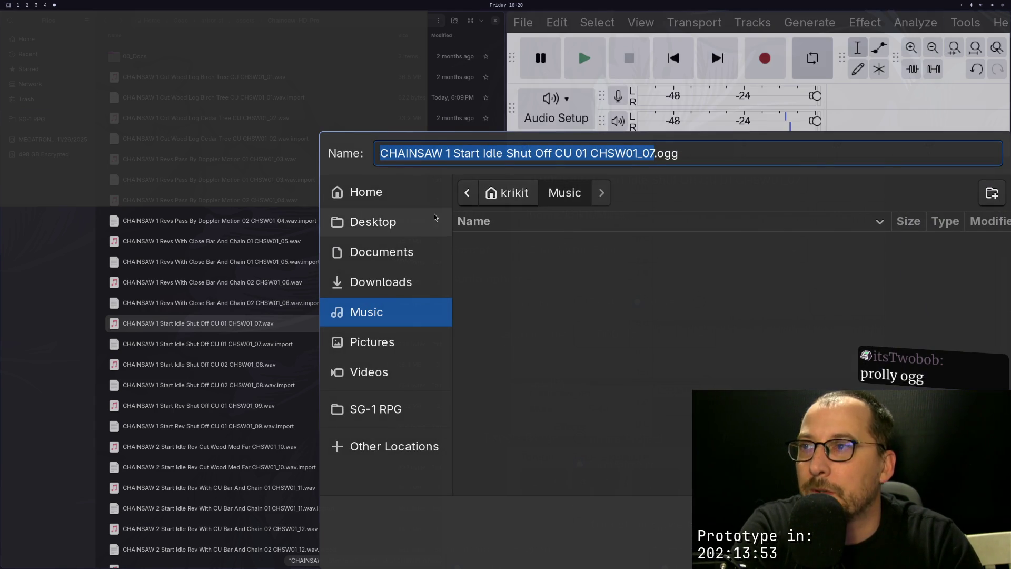
left_click(391, 186)
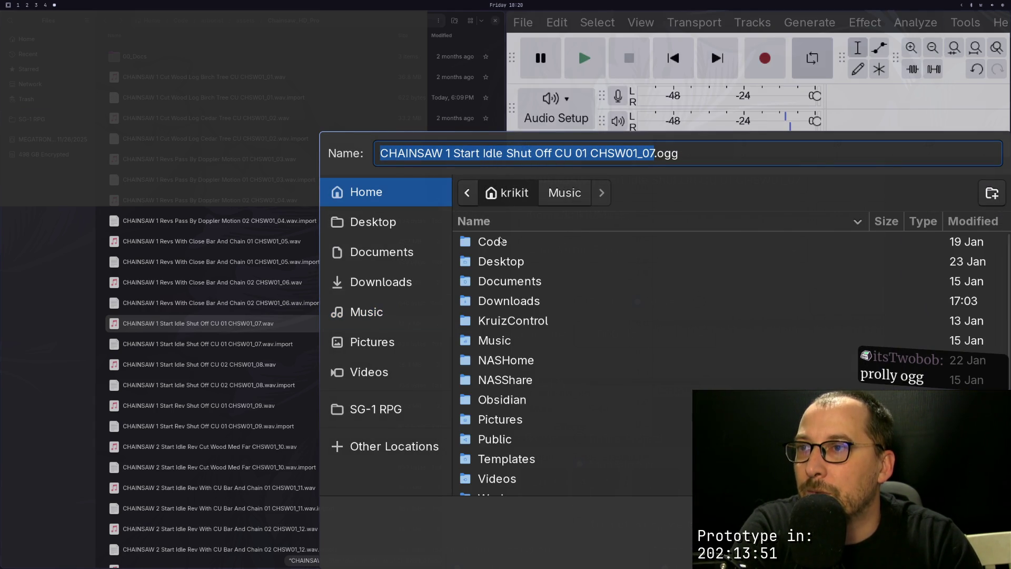
double_click(501, 241)
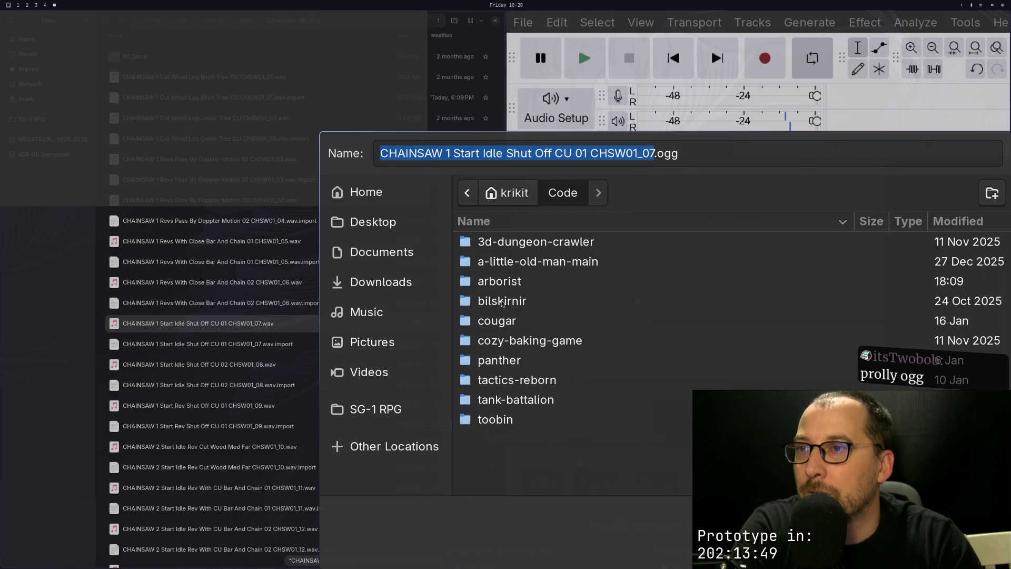
left_click(501, 282)
right_click(502, 286)
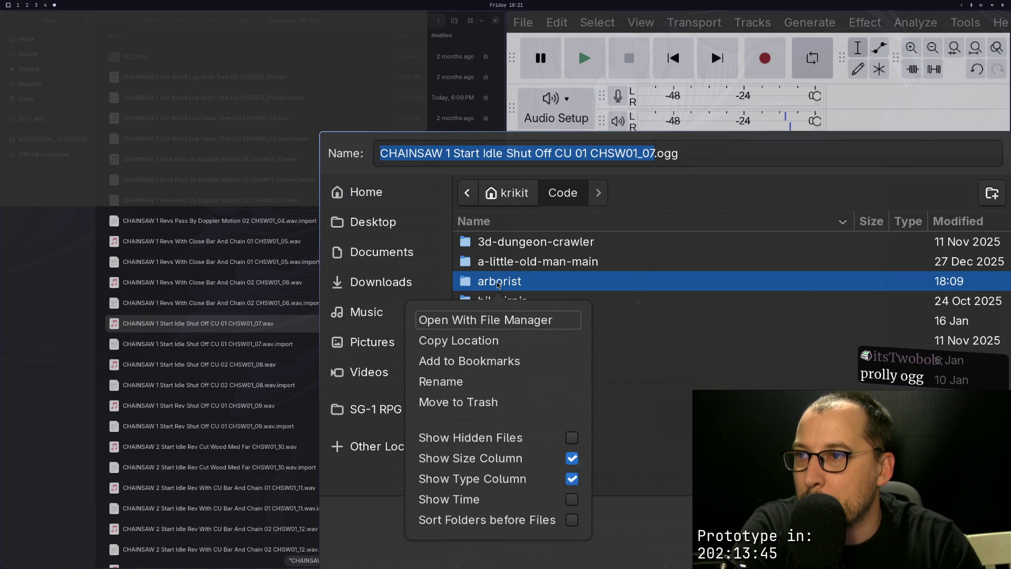
left_click(468, 361)
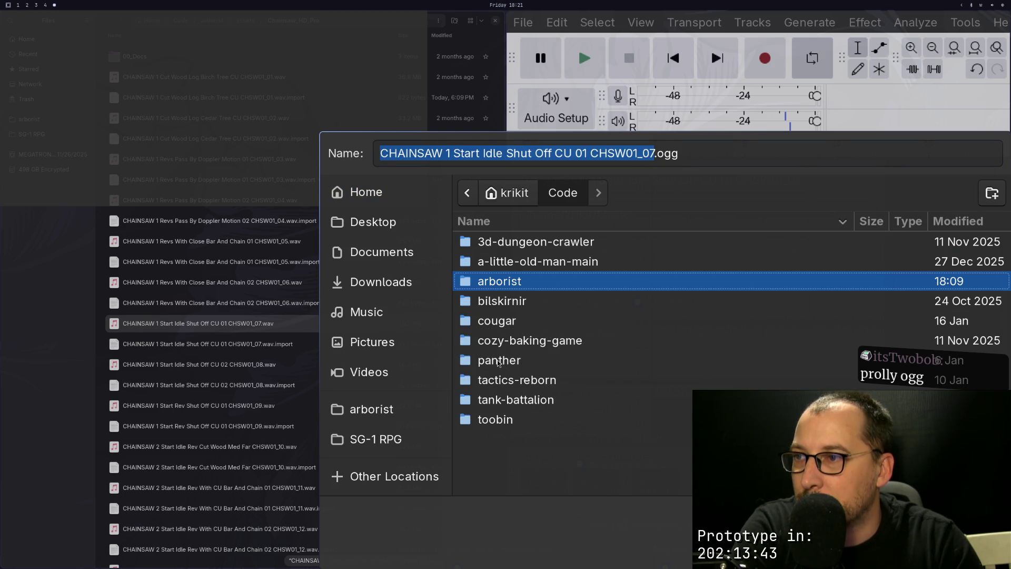
left_click(388, 419)
double_click(502, 264)
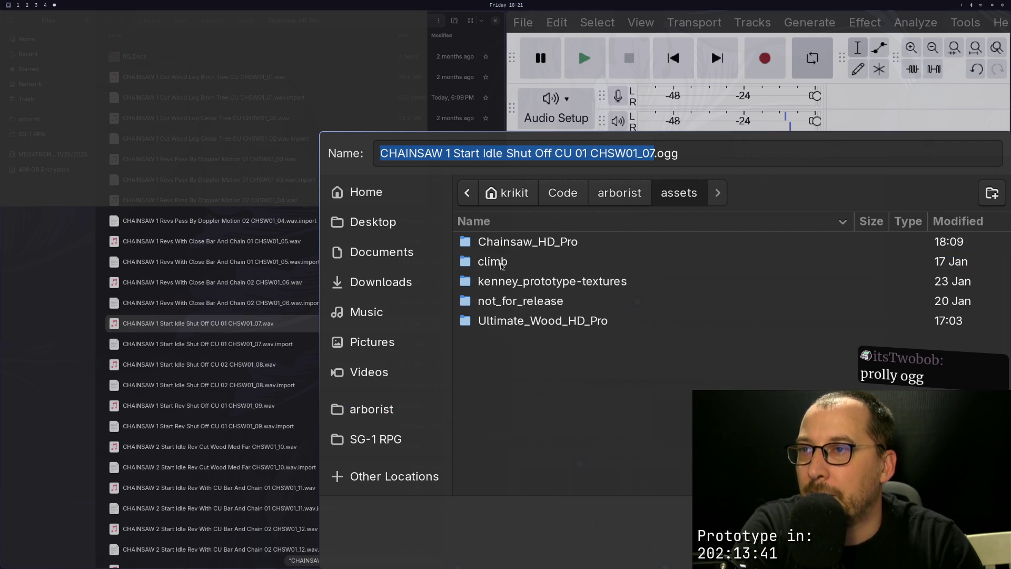
- Create a new 'audio' folder inside assets and open it as the export destination
right_click(508, 331)
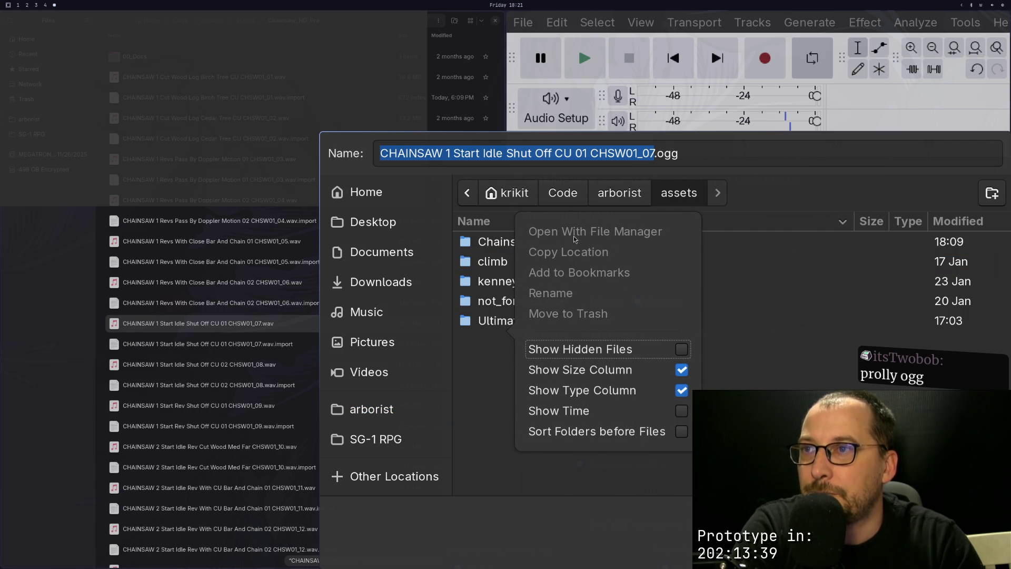
left_click(770, 246)
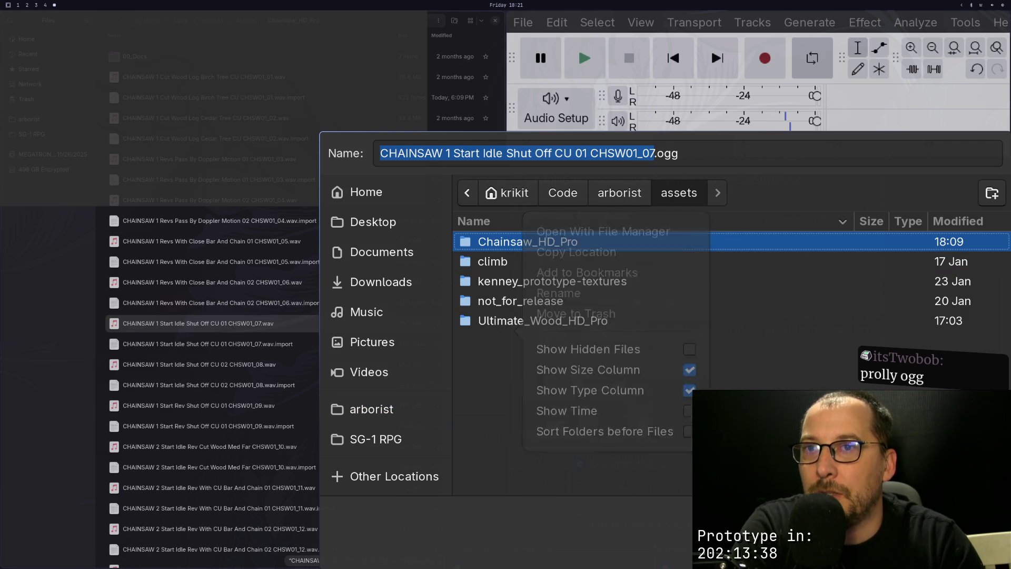
left_click(992, 193)
key("Escape")
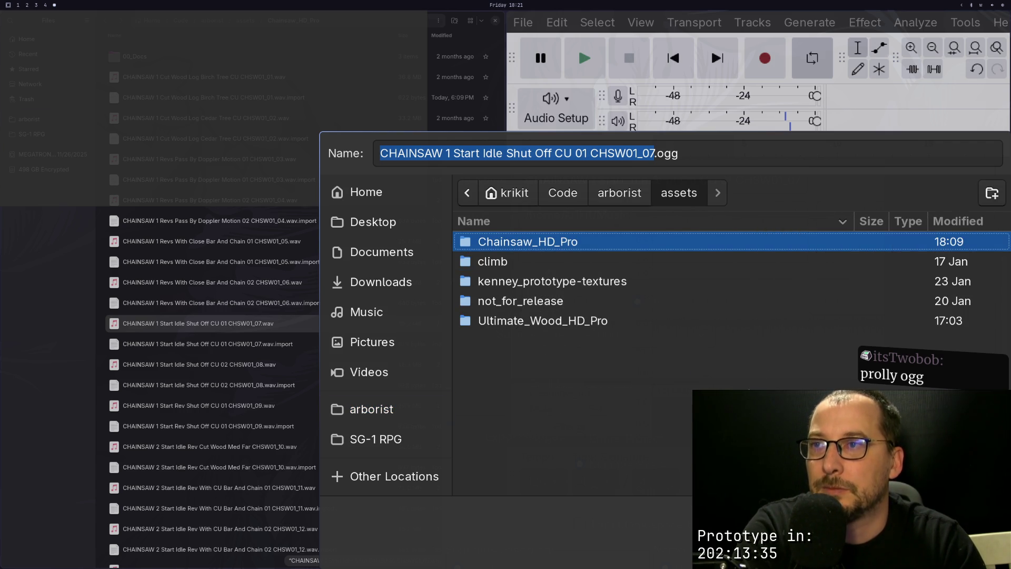
left_click(992, 193)
type("a")
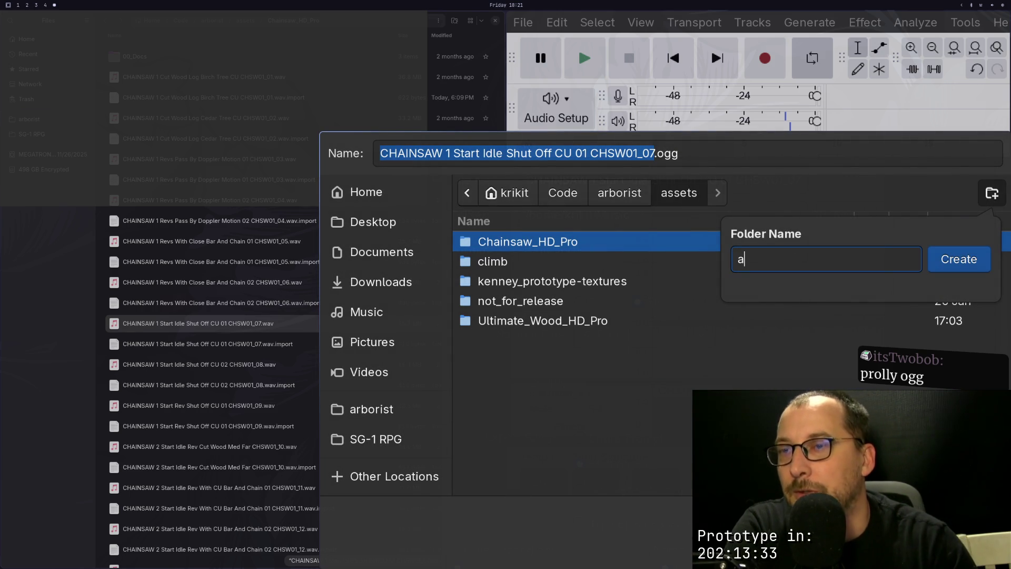
type("udio")
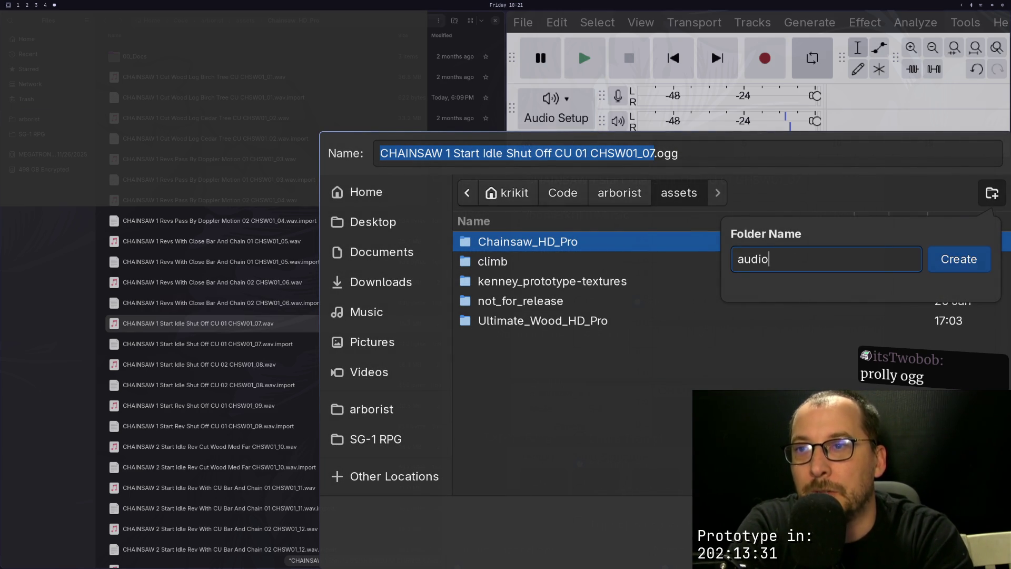
key("Return")
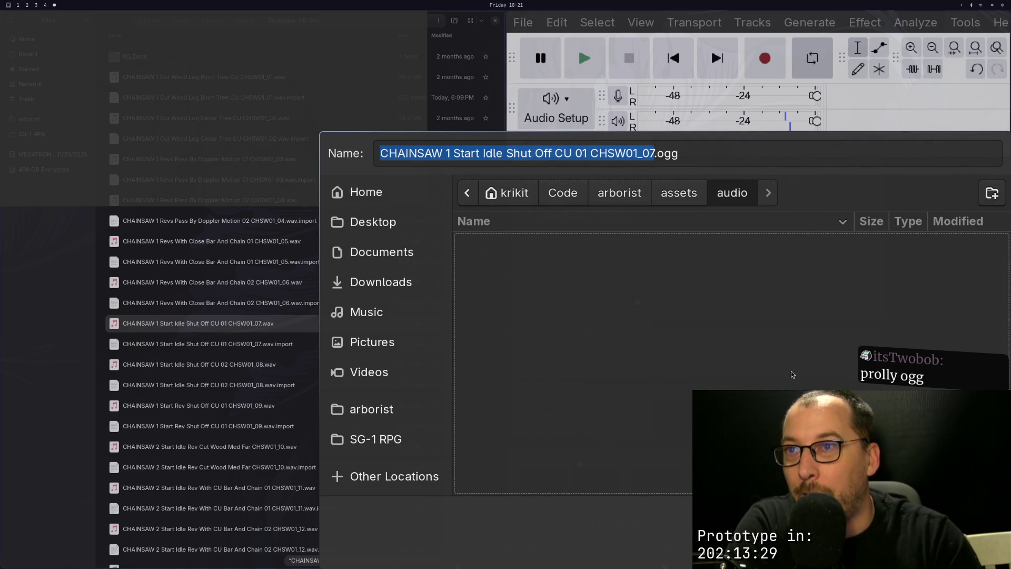
left_click(679, 193)
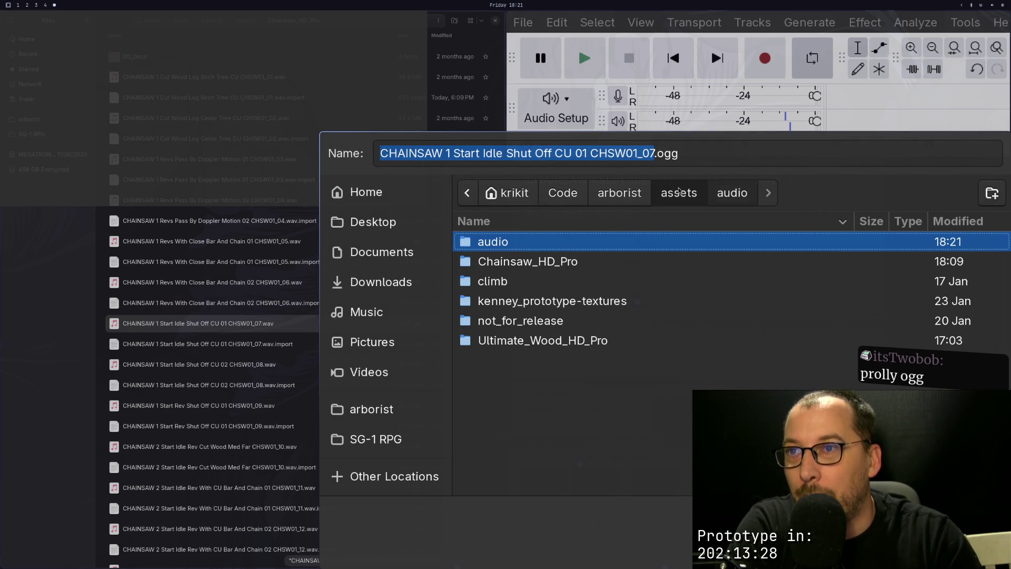
left_click(724, 194)
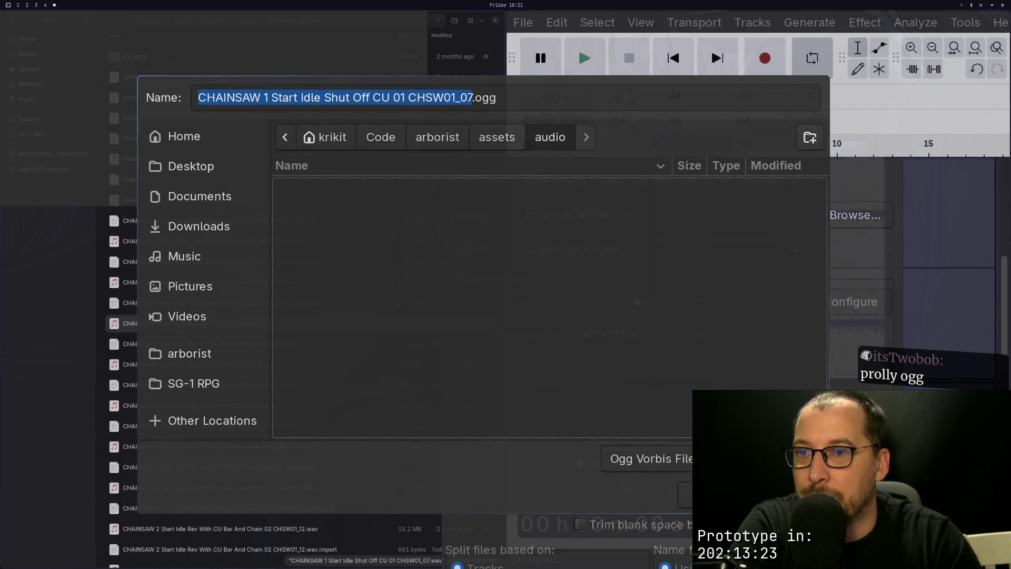
- Export chainsaw_idle_loop.ogg and chainsaw_shutoff.ogg there and dismiss the success message
key("Return")
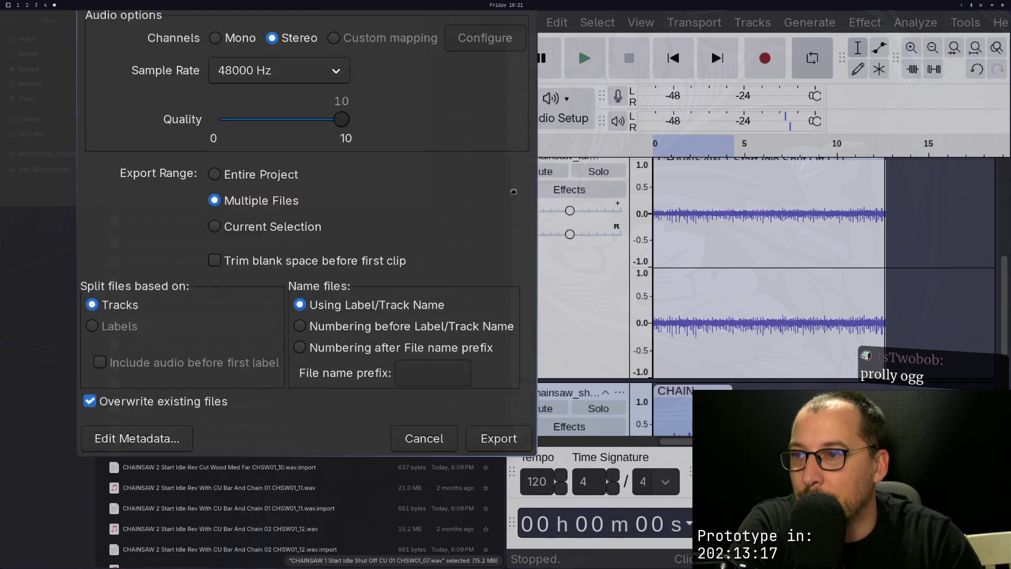
left_click(514, 412)
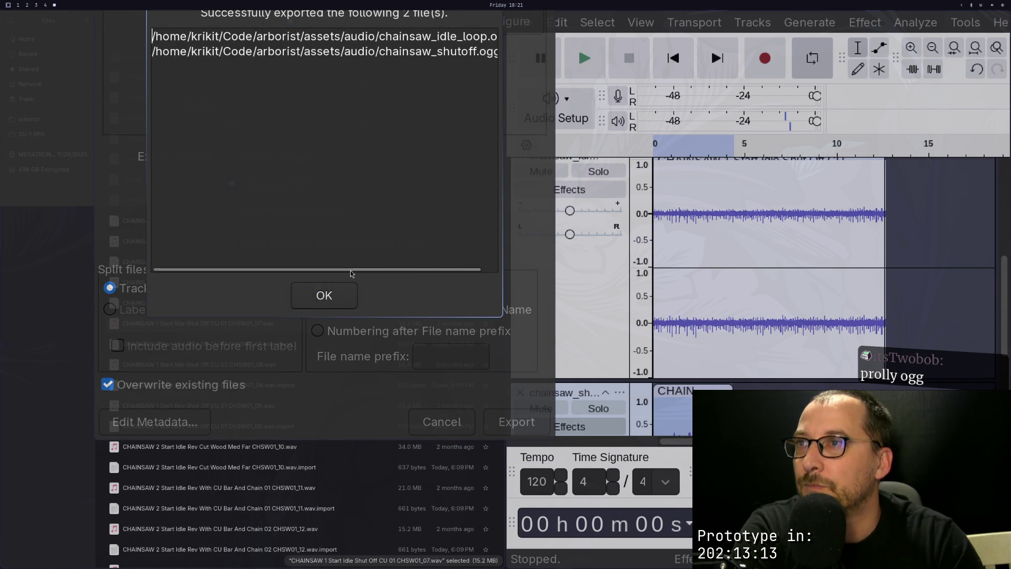
left_click(323, 303)
- In btop, sort by user, select the Godot_v4 process and kill it with SIGKILL
key("super+2")
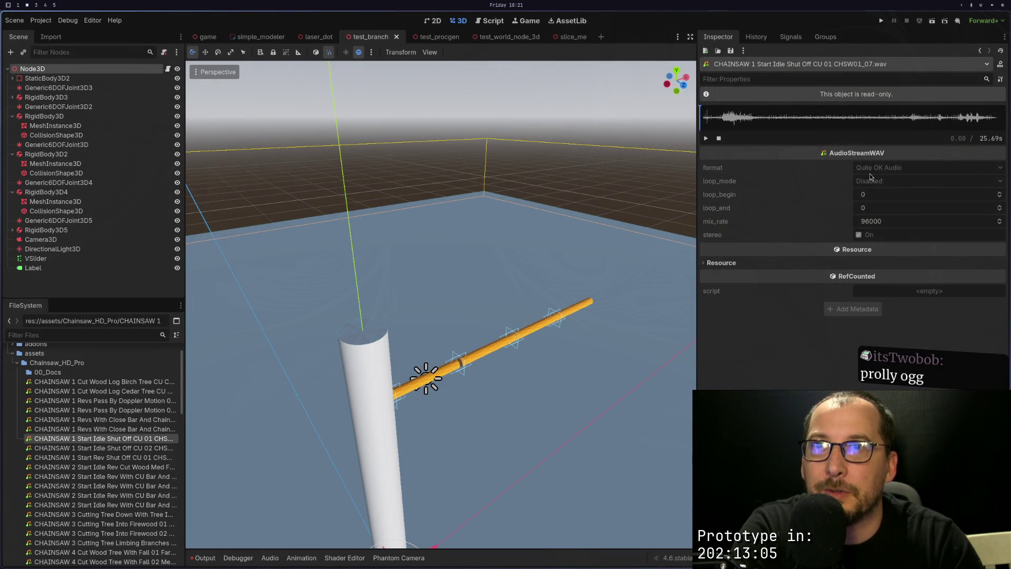
left_click(1001, 5)
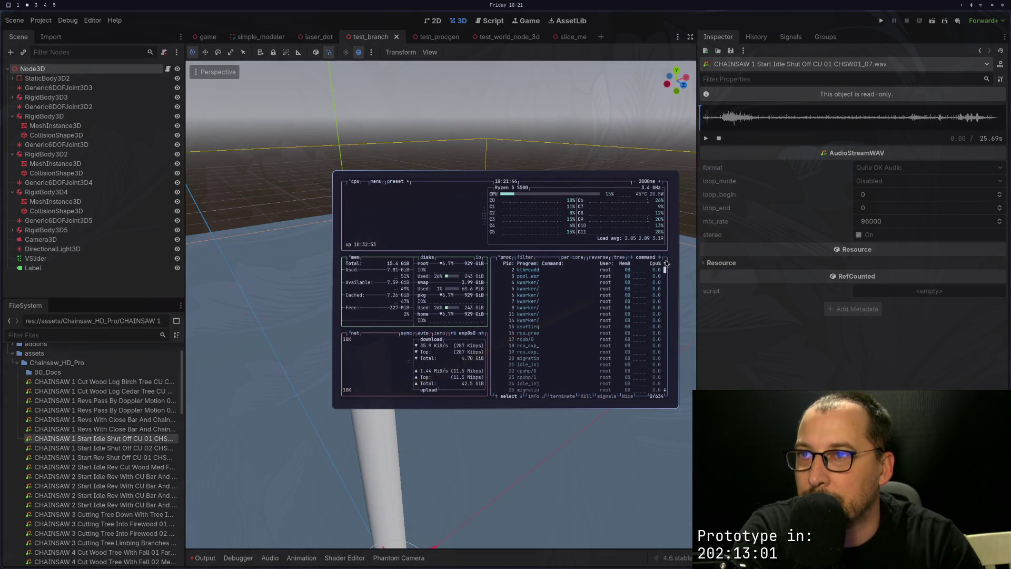
left_click(661, 258)
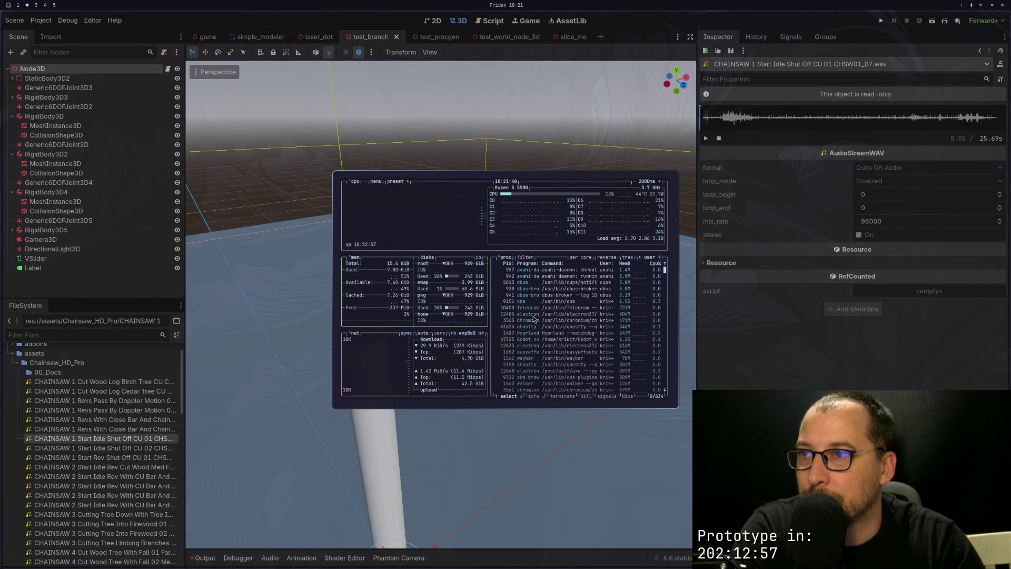
left_click(523, 340)
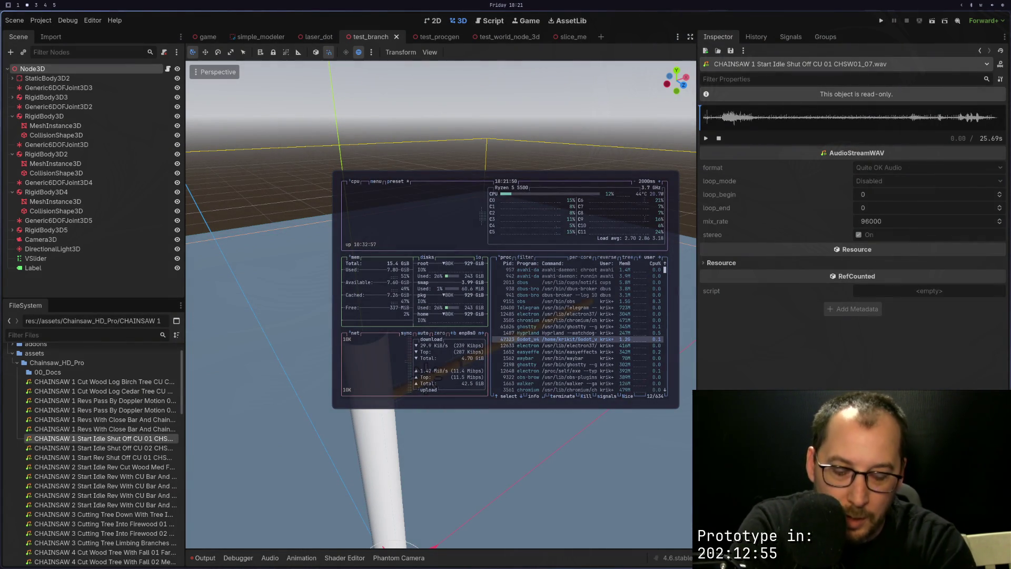
key("super")
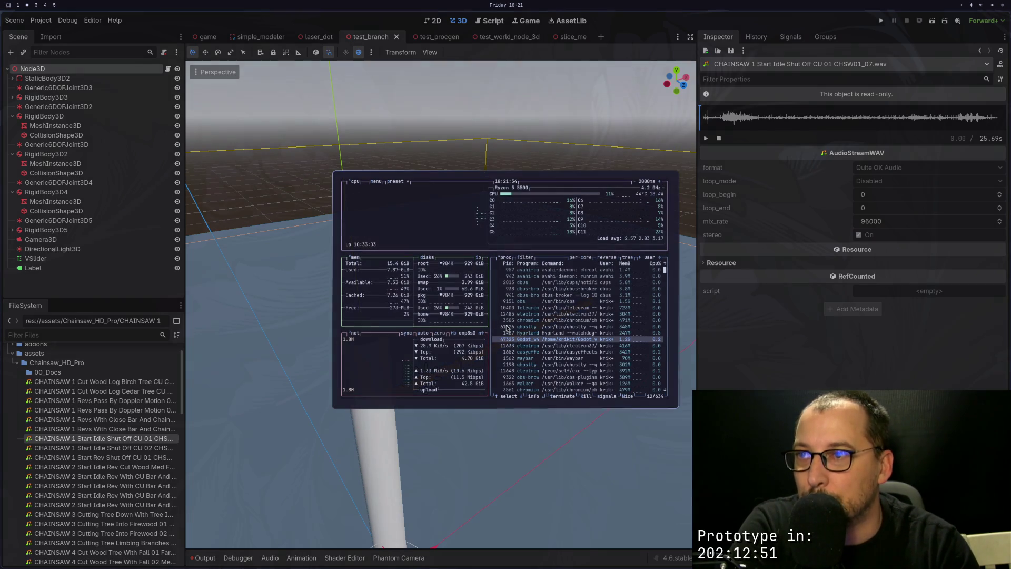
key("k")
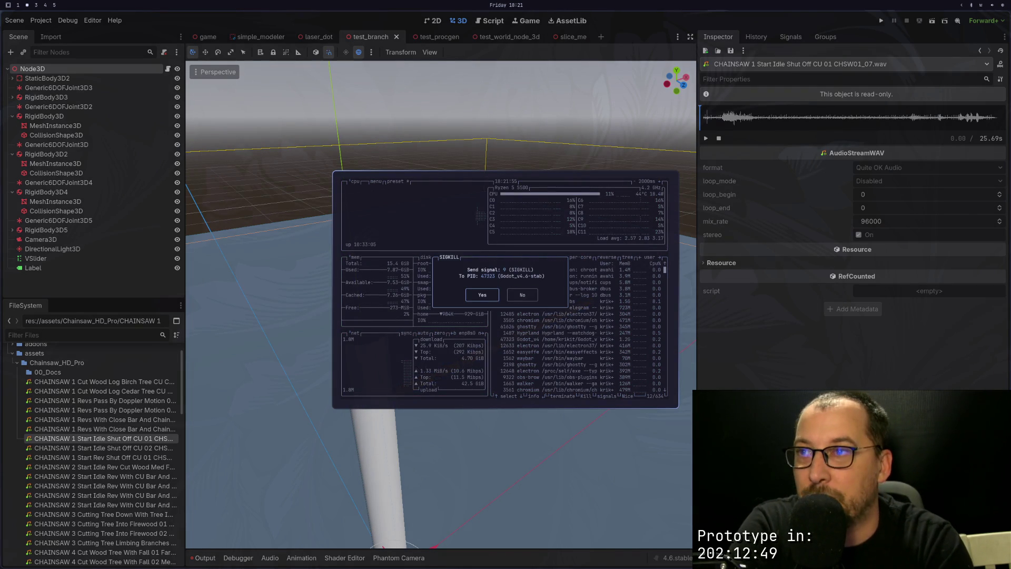
key("Return")
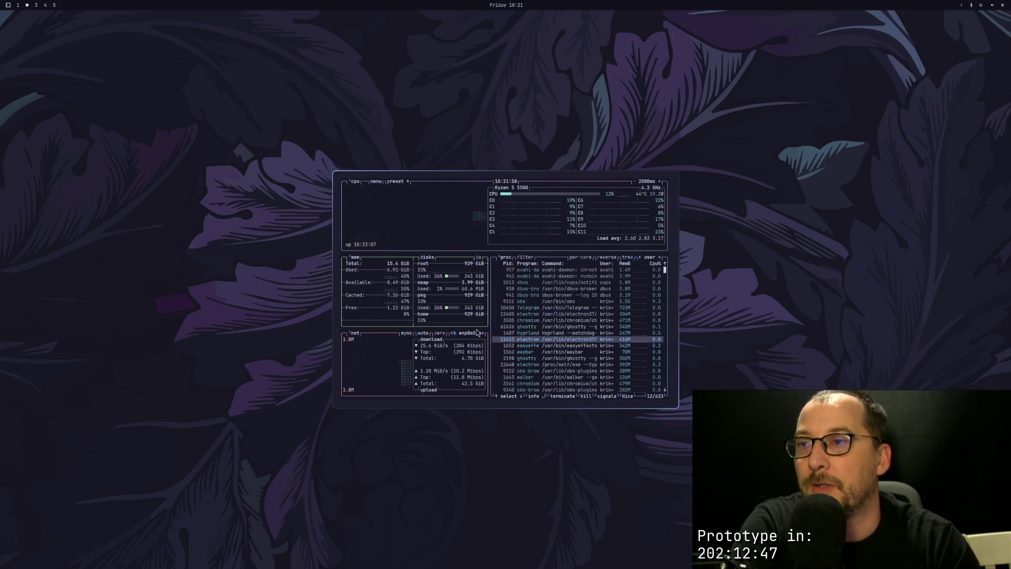
- Close btop, relaunch Godot from the app launcher, and open the arborist project
key("super+w")
key("super+space")
type("g")
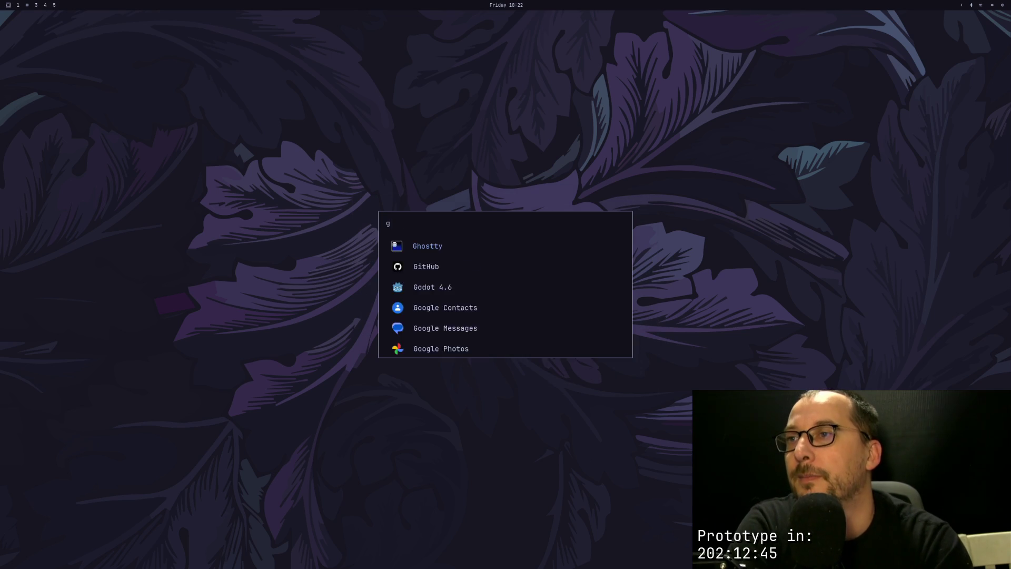
type("od")
key("Return")
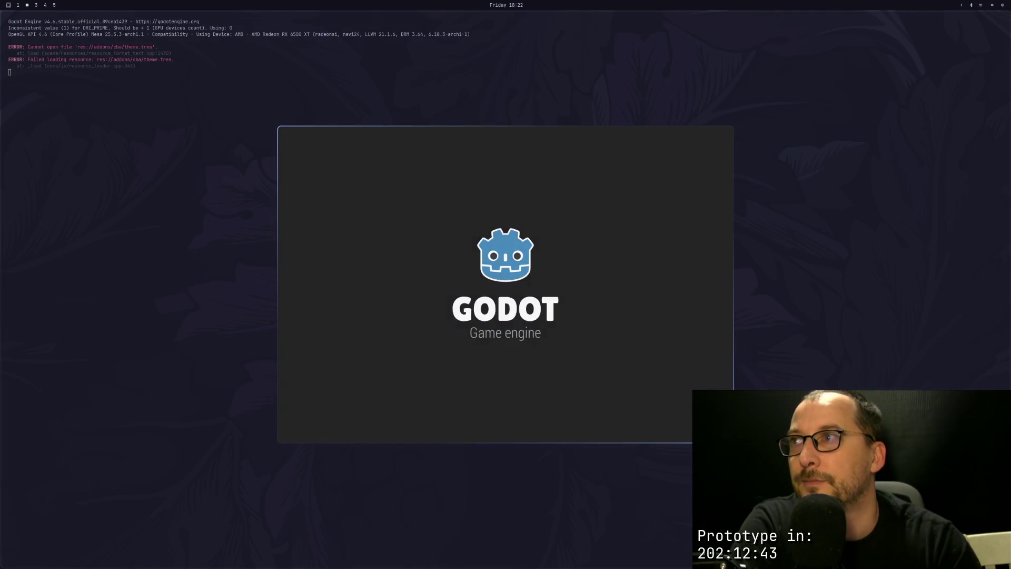
left_click(686, 177)
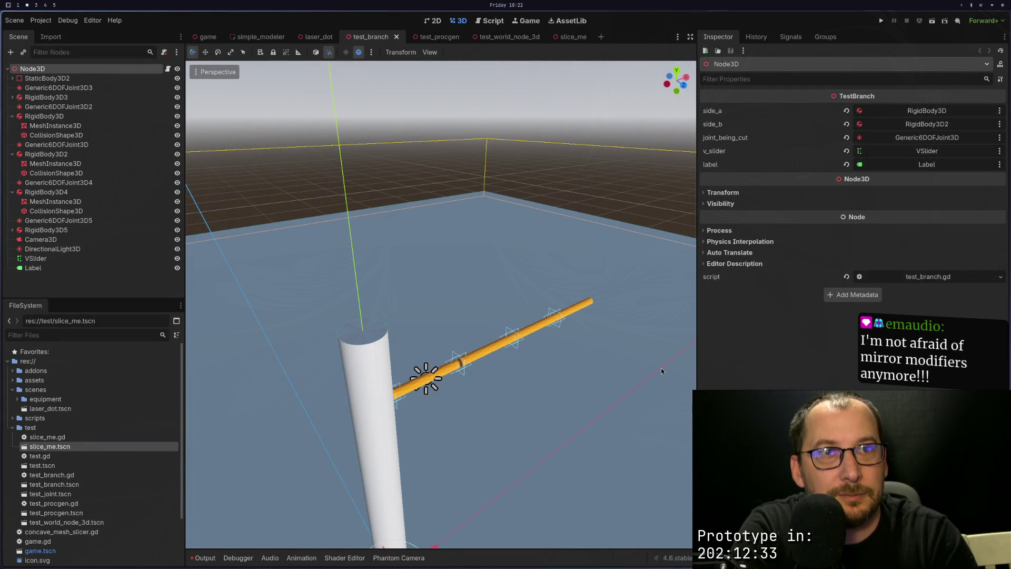
key("super+4")
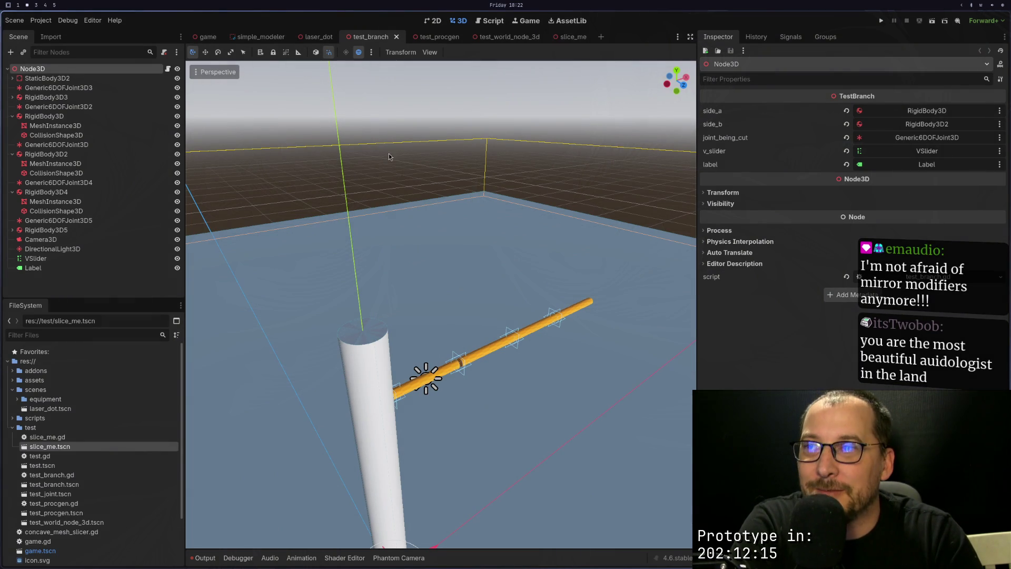
key("super+1")
key("super+2")
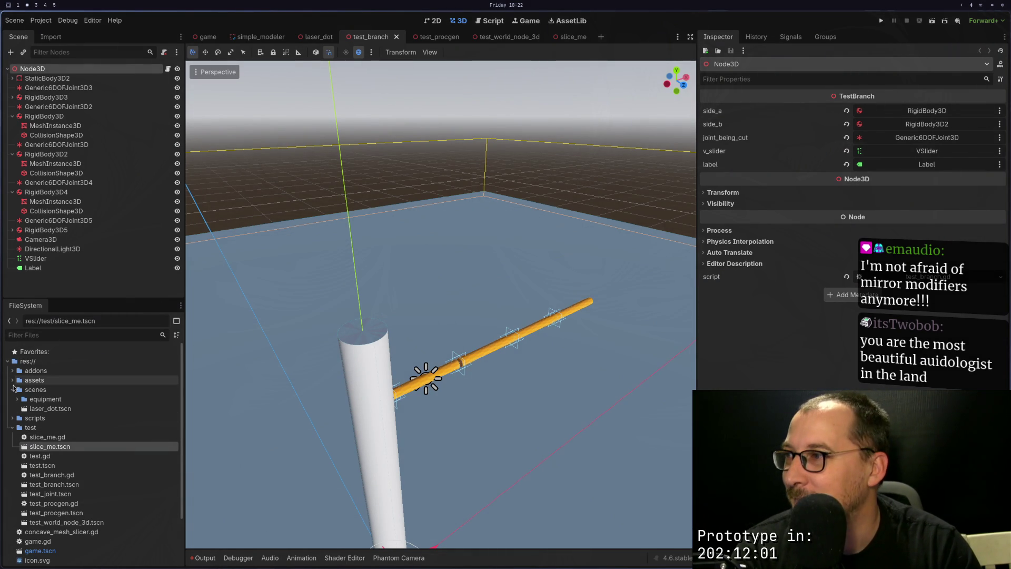
- Expand res://assets/audio in the FileSystem dock and select chainsaw_idle_loop.ogg
left_click(12, 370)
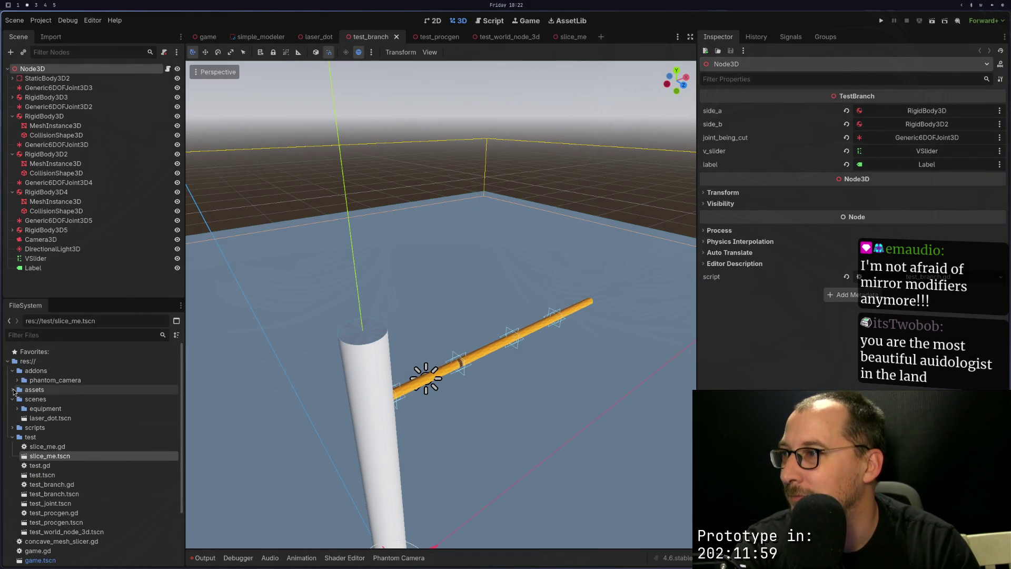
left_click(12, 389)
left_click(14, 398)
left_click(57, 409)
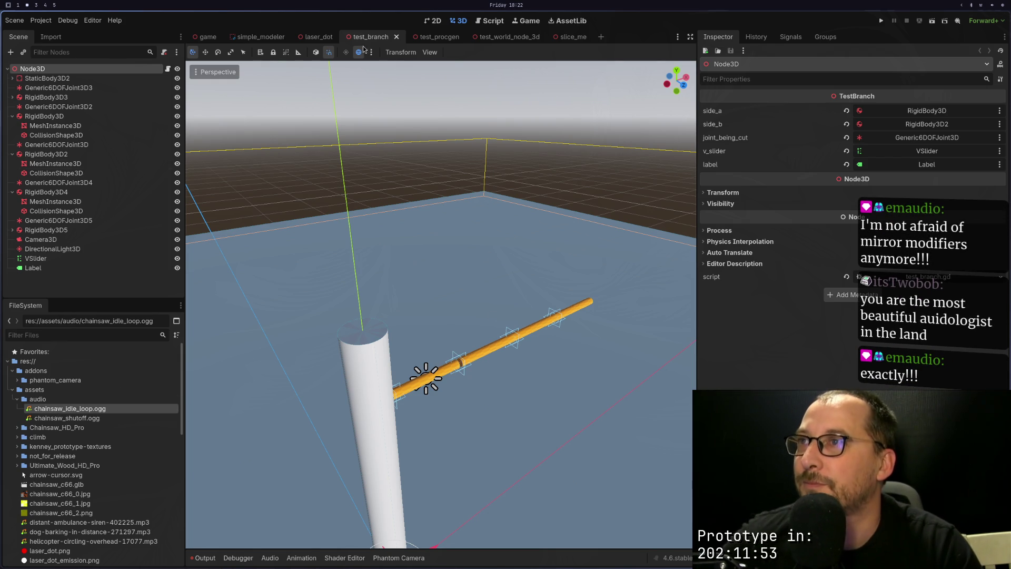
- Switch to the game scene and collapse the Controllers, StaticBody3D, StaticBody3D3/4 and Control branches
left_click(208, 37)
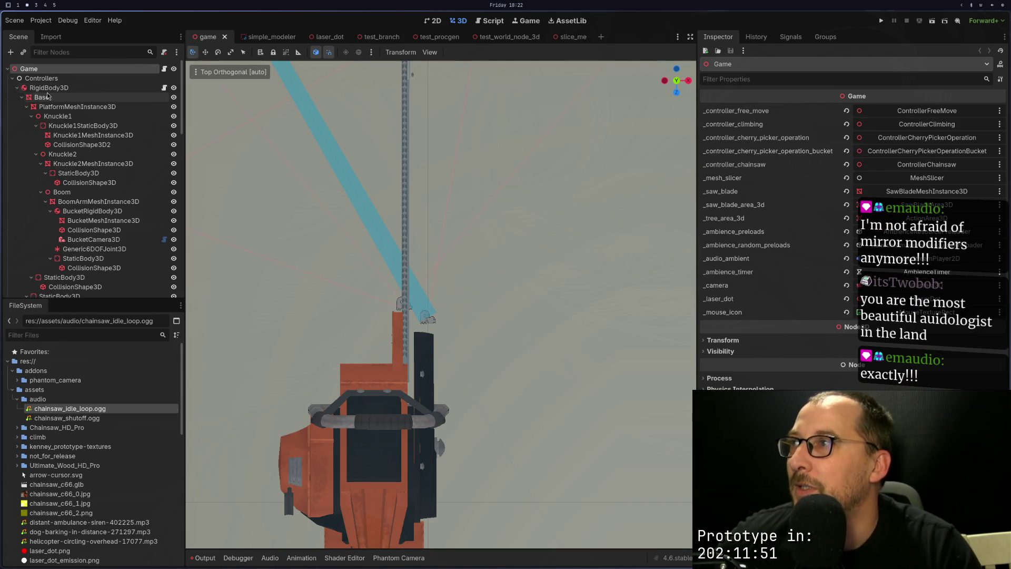
left_click(12, 78)
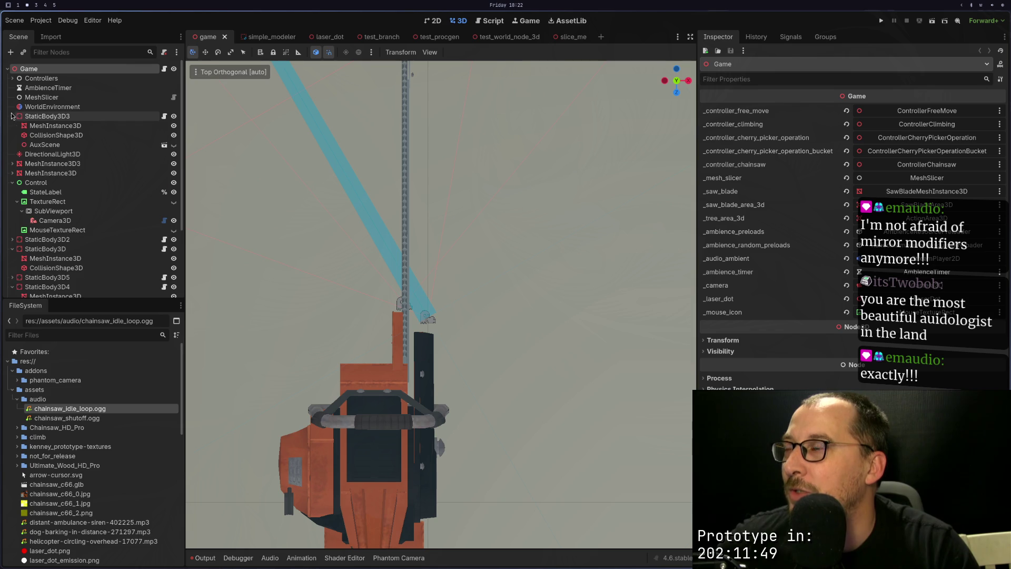
left_click(13, 116)
scroll(21, 168, "down", 3)
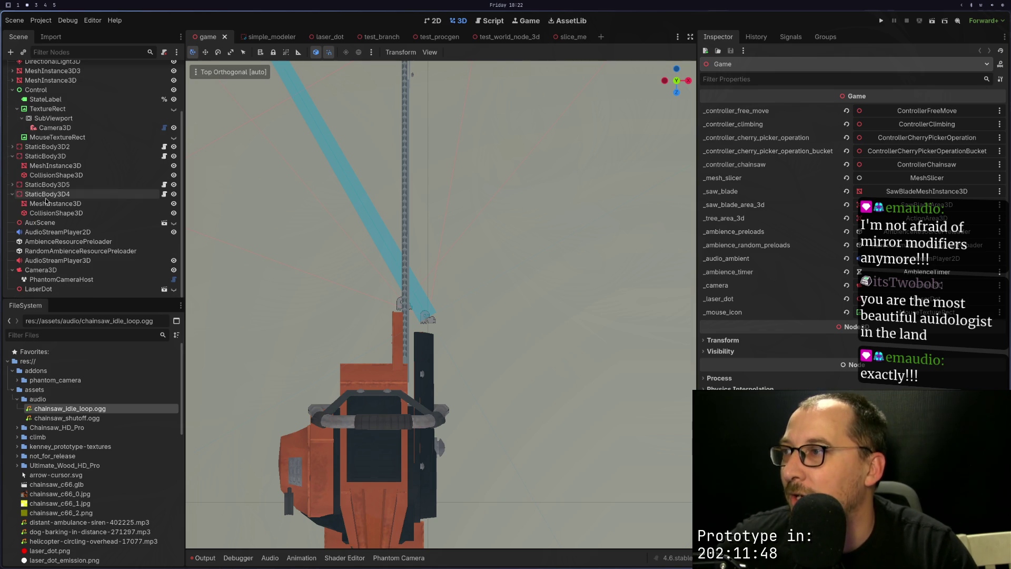
left_click(11, 194)
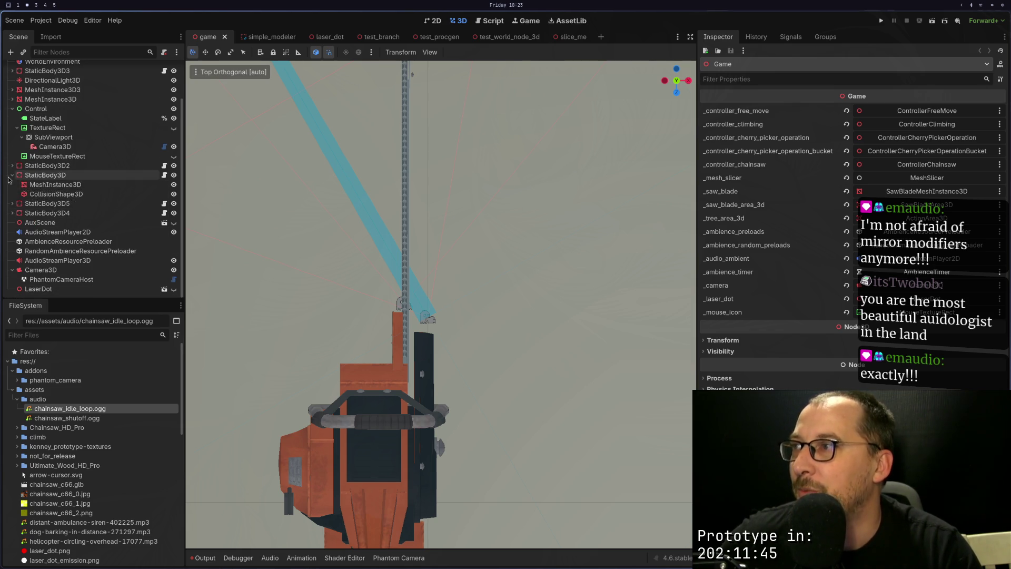
left_click(13, 175)
left_click(13, 128)
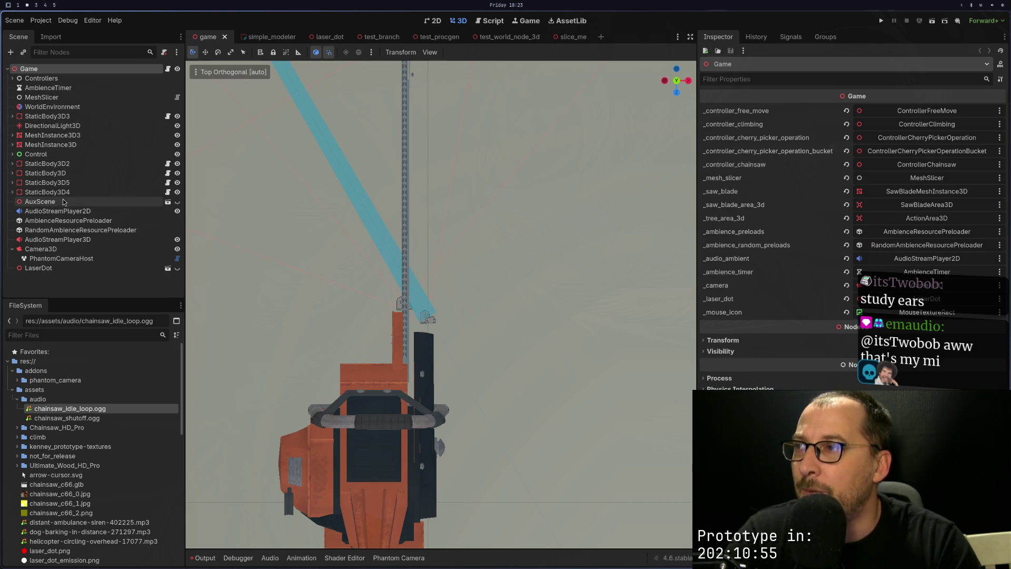
- Check the existing AudioStreamPlayer3D, then expand Controllers and collapse RigidBody3D and ControllerClimbing
left_click(85, 240)
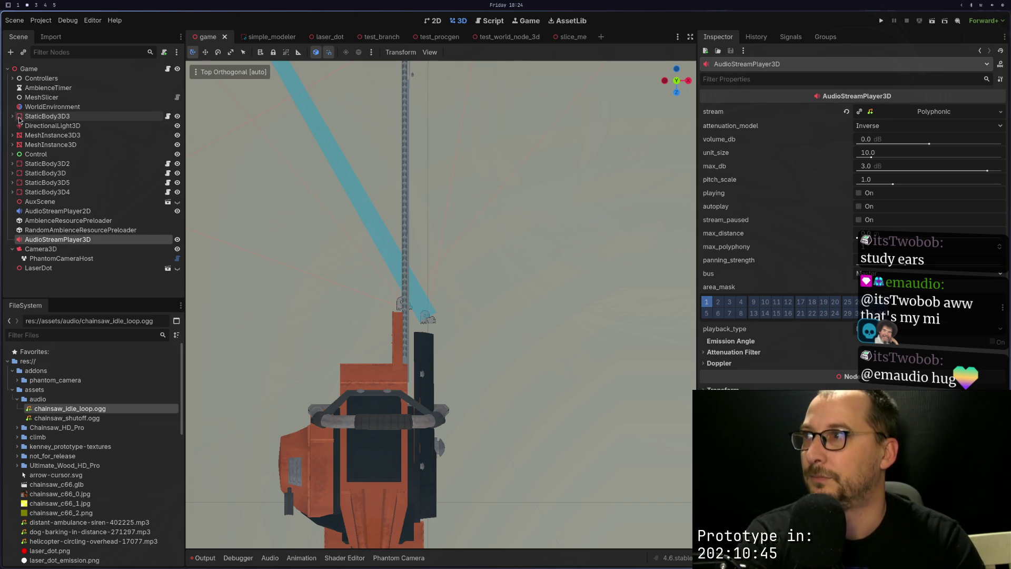
left_click(30, 72)
left_click(12, 79)
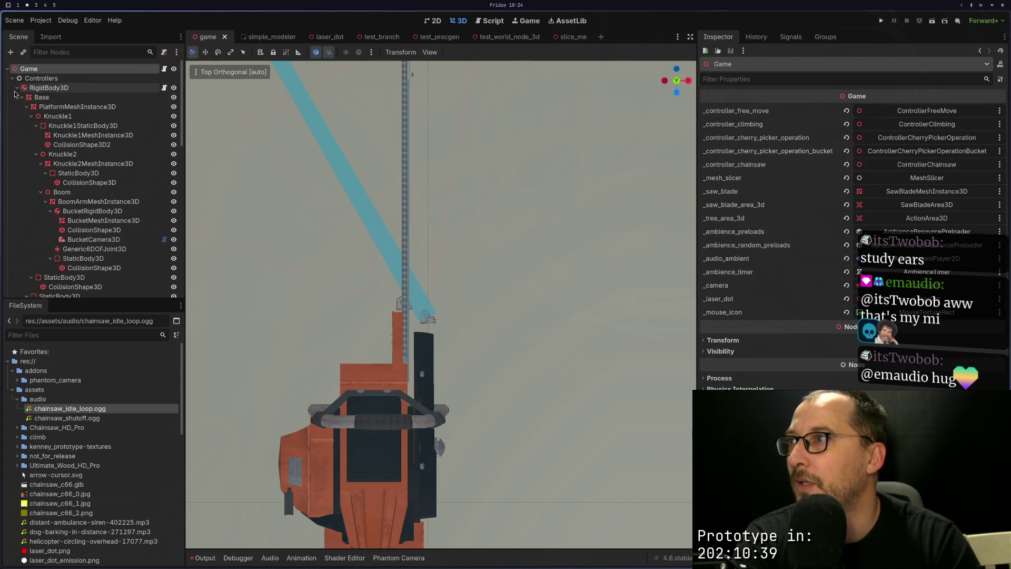
left_click(17, 87)
left_click(17, 106)
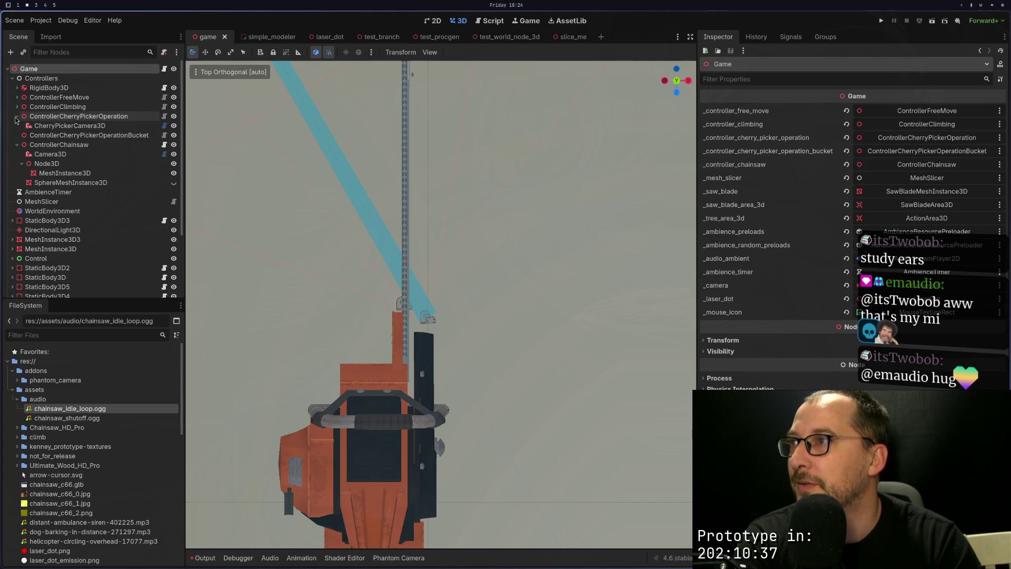
- Add an AudioStreamPlayer3D child to ControllerChainsaw and drag it to the top, above Camera3D
right_click(42, 145)
key("Escape")
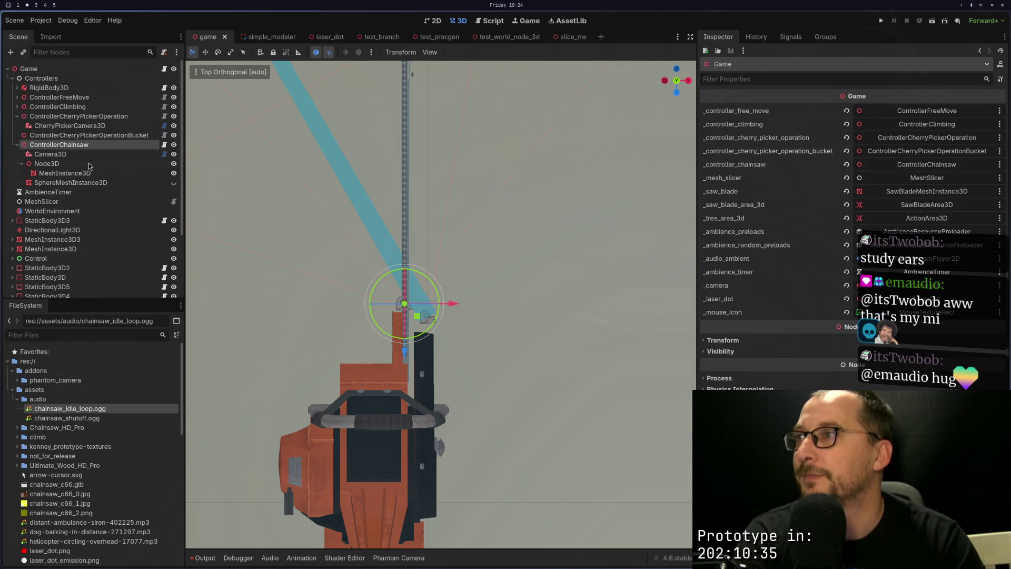
key("ctrl+a")
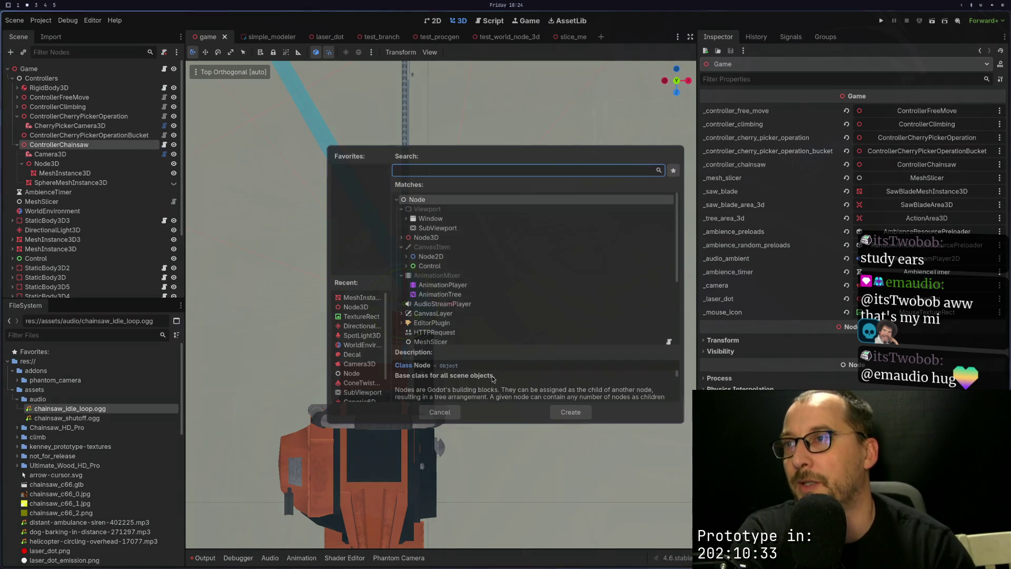
type("aud")
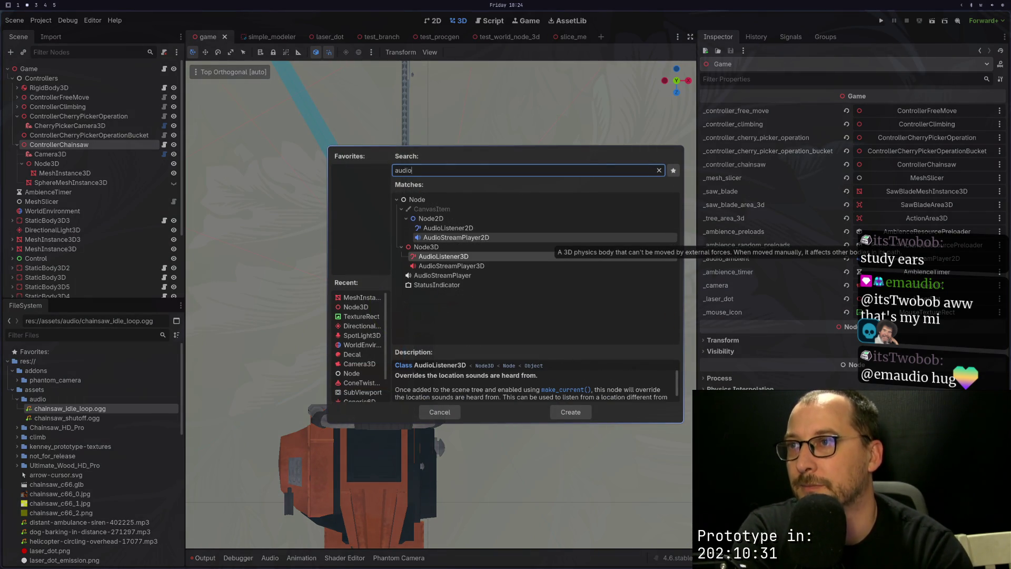
type("io")
left_click(465, 266)
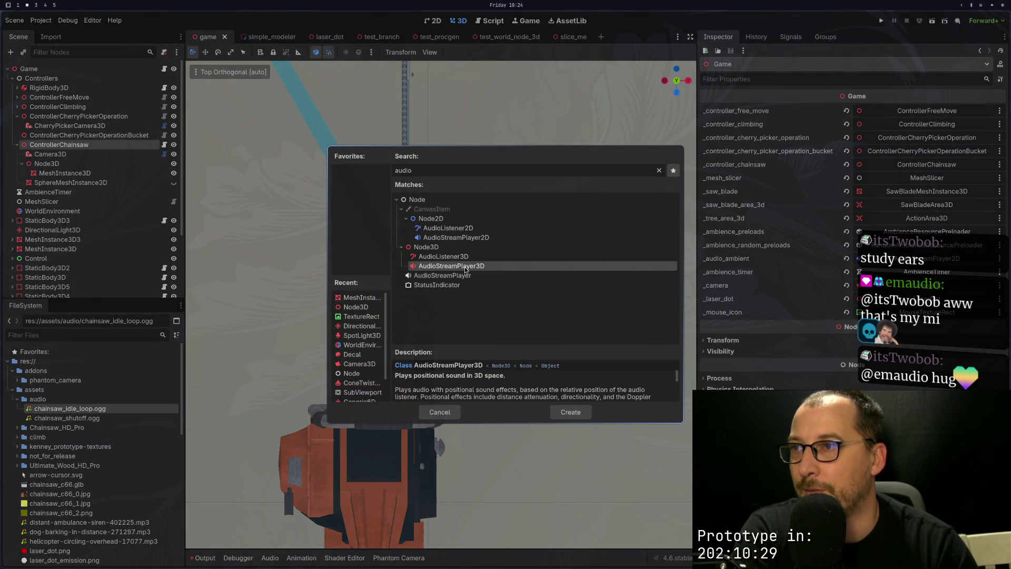
key("Return")
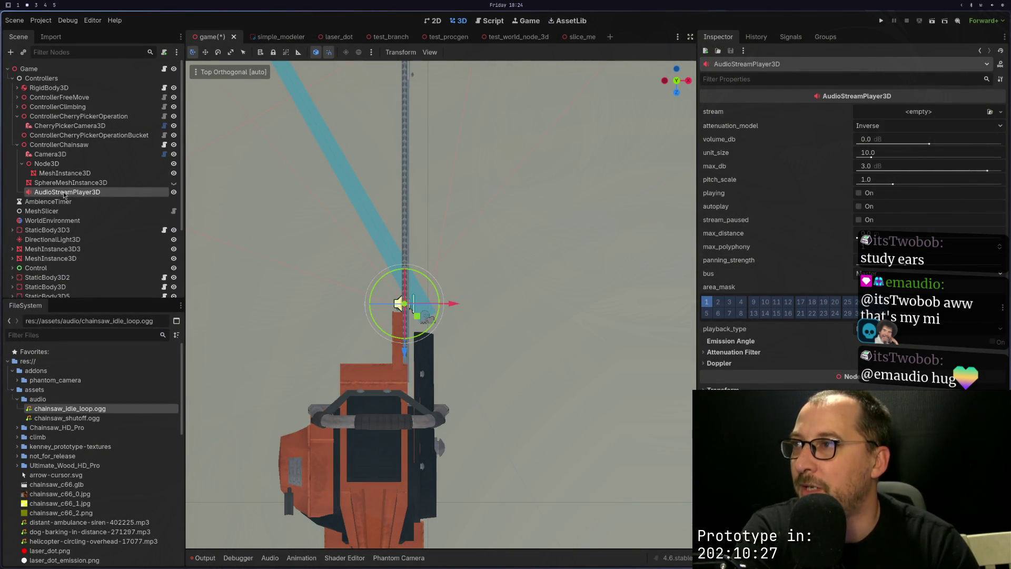
left_click_drag(64, 195, 90, 151)
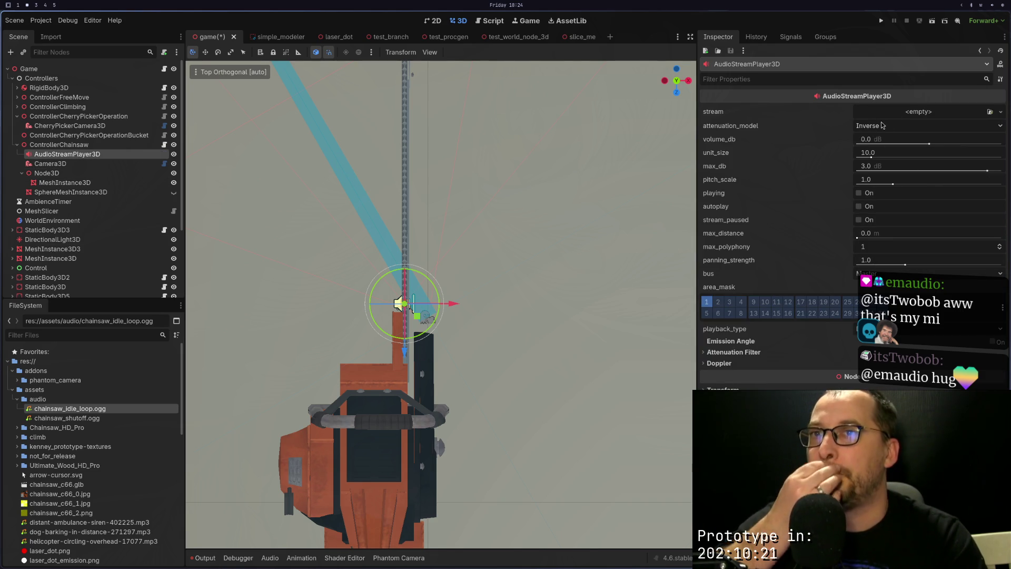
left_click(1000, 113)
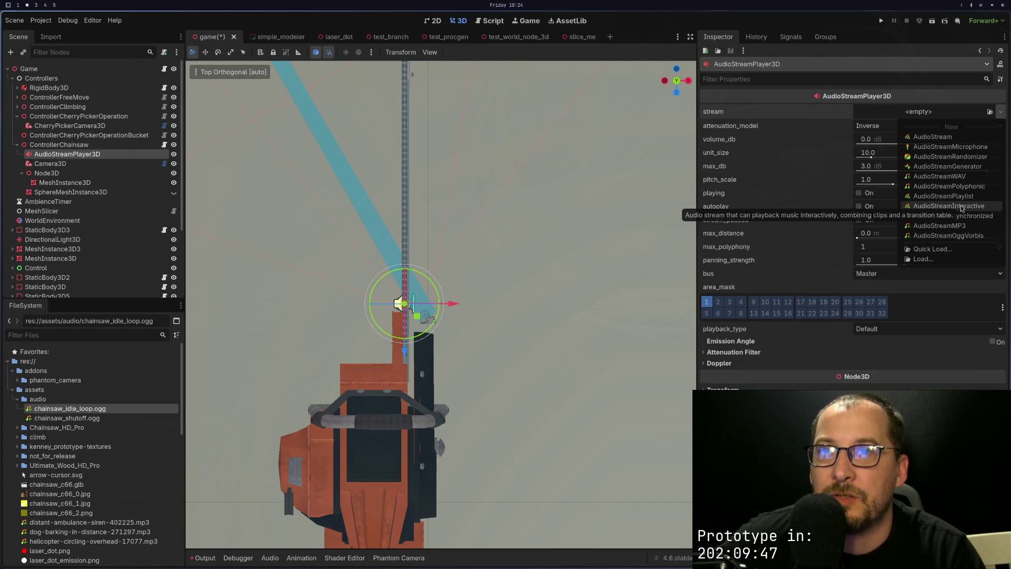
- Give the audio player a new AudioStreamInteractive stream and expand its settings
left_click(962, 207)
left_click(907, 112)
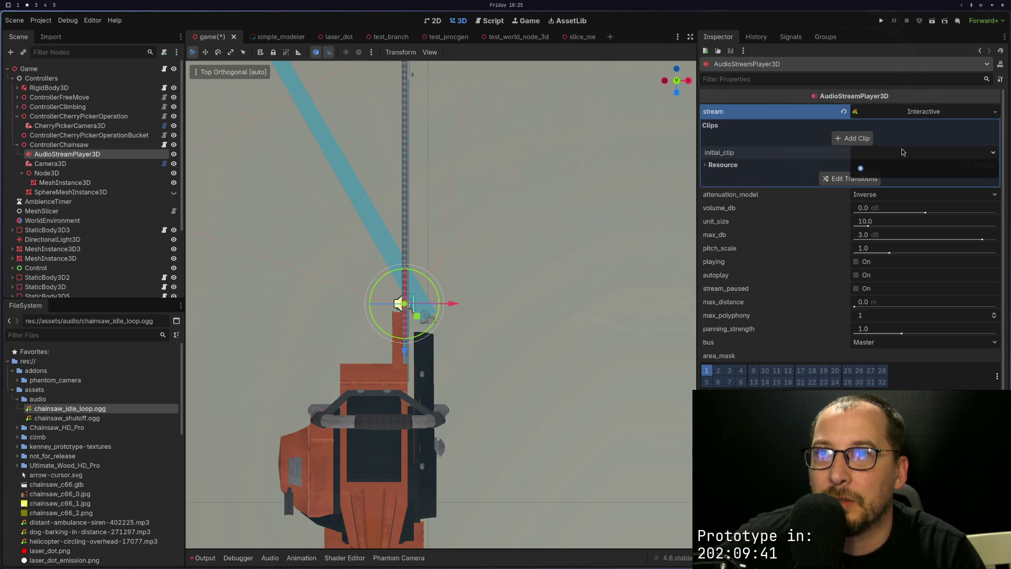
left_click(895, 112)
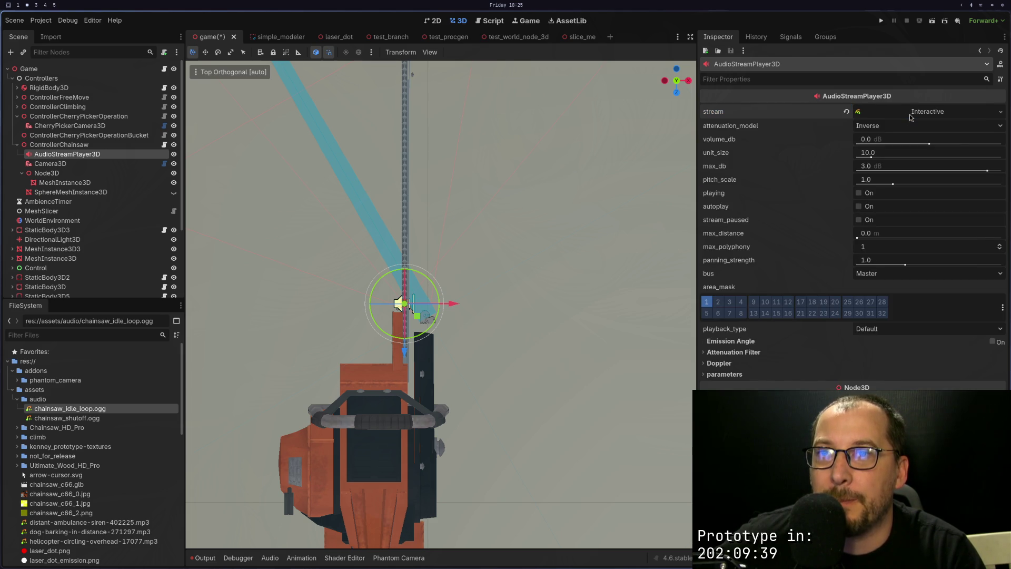
left_click(895, 113)
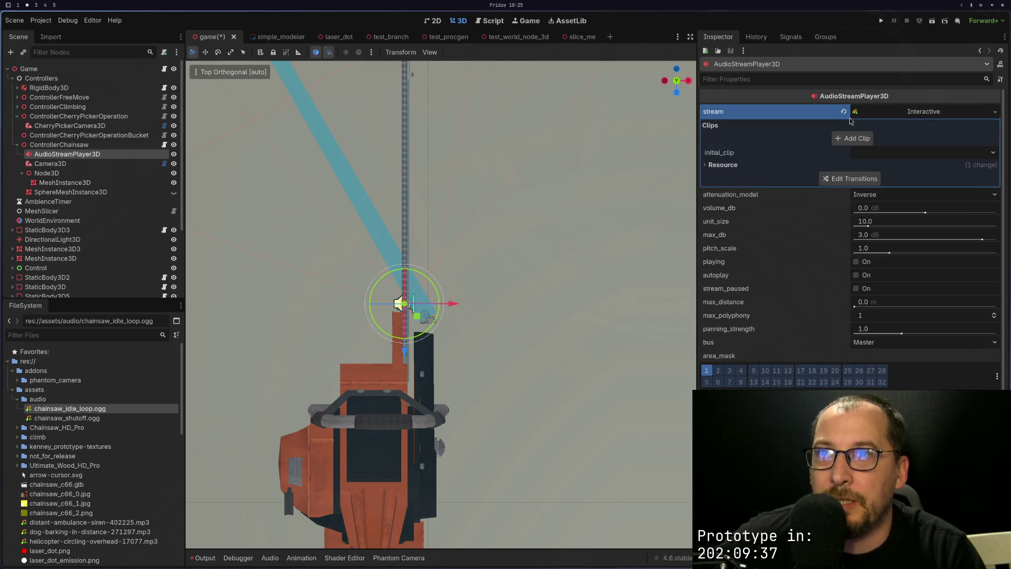
- Add Clip 0 and Quick Load chainsaw_idle_loop.ogg as its stream
left_click(851, 138)
left_click(889, 156)
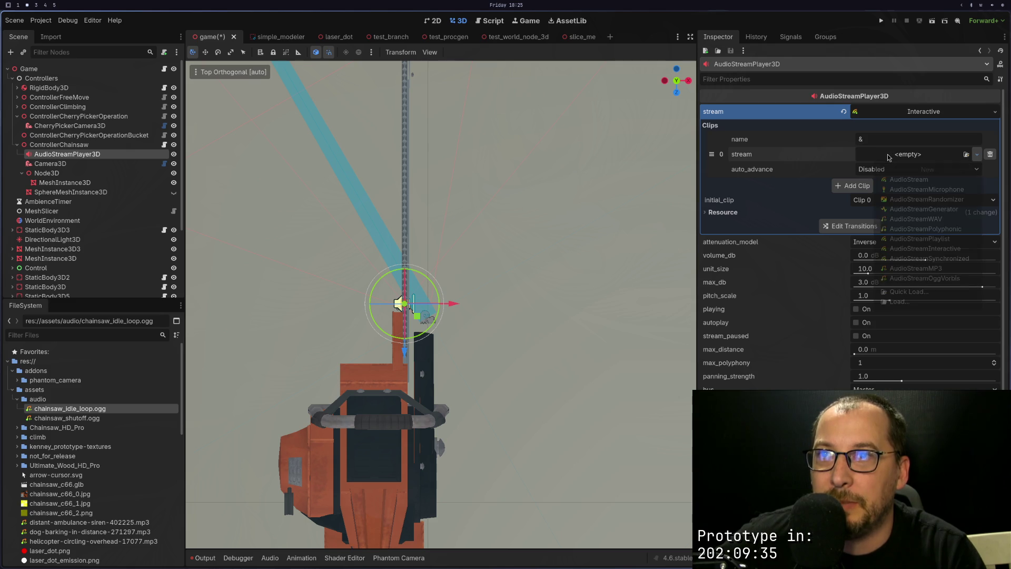
left_click(894, 181)
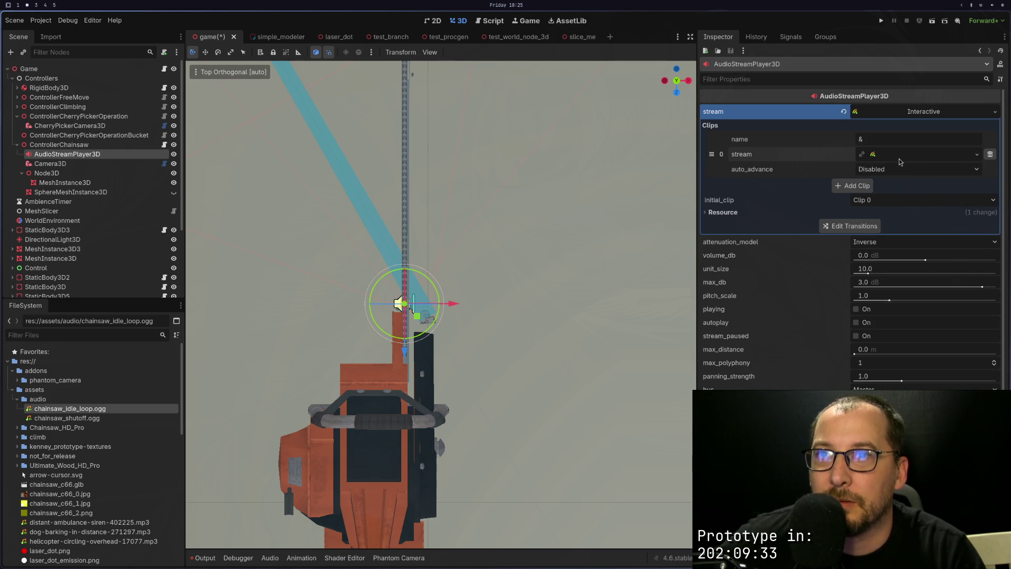
left_click(900, 160)
left_click(976, 154)
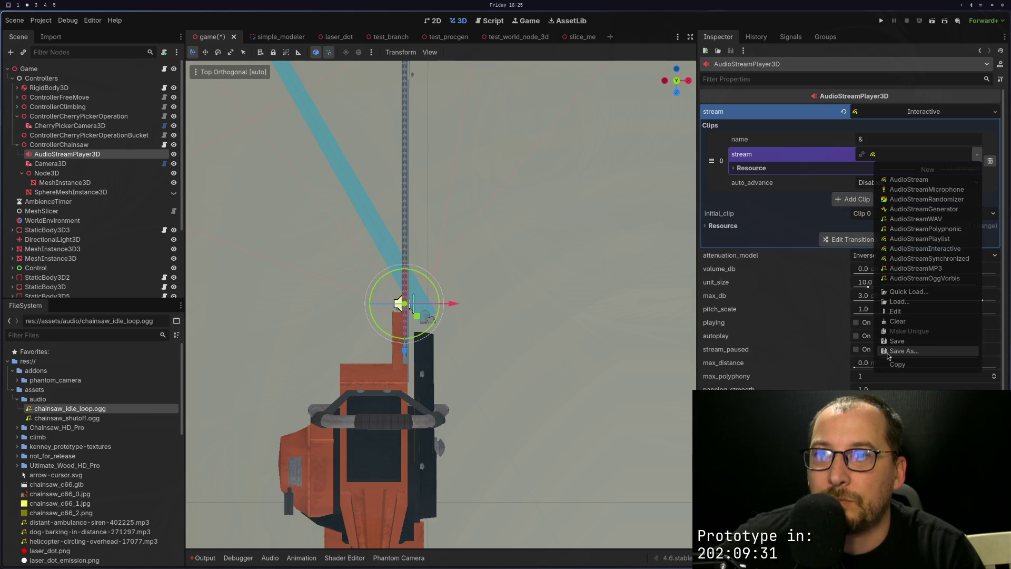
left_click(903, 292)
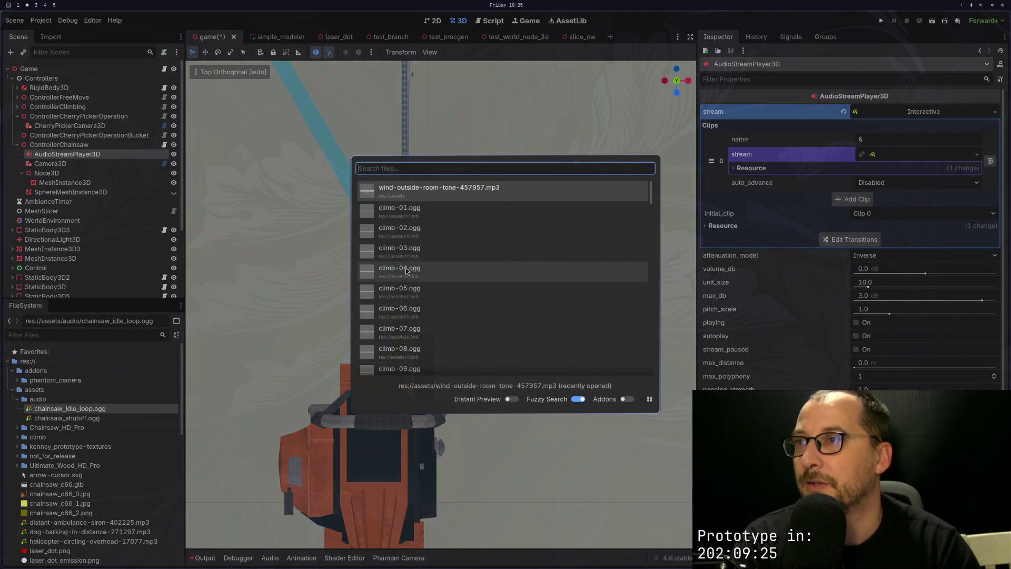
type("cha")
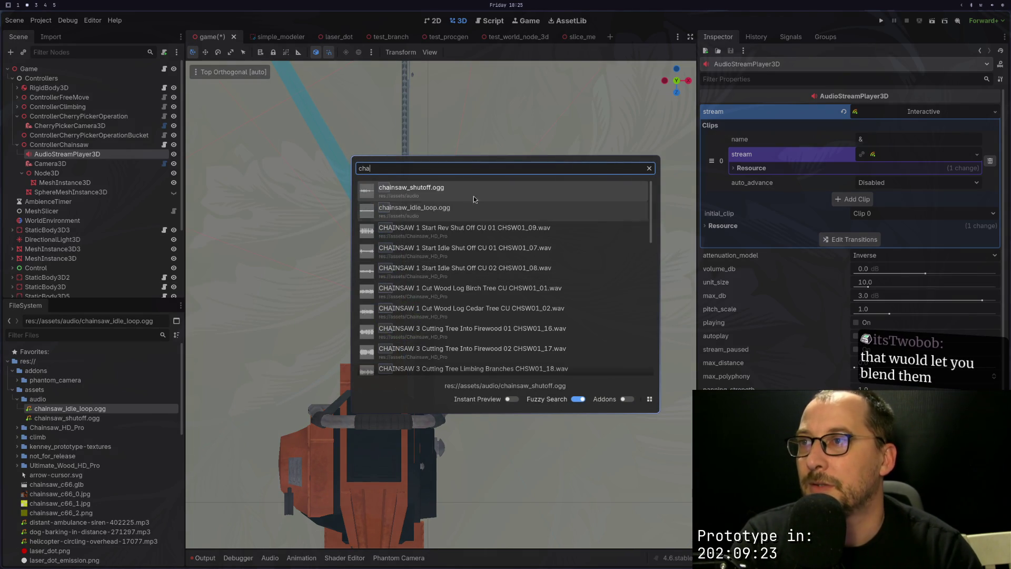
left_click(497, 206)
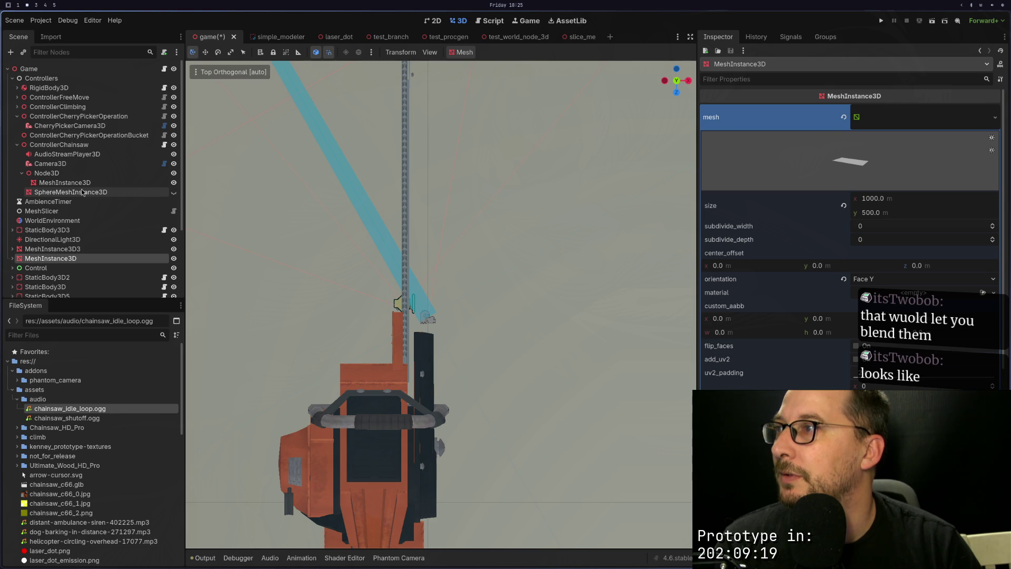
- Add a second, empty clip to the interactive stream
left_click(68, 154)
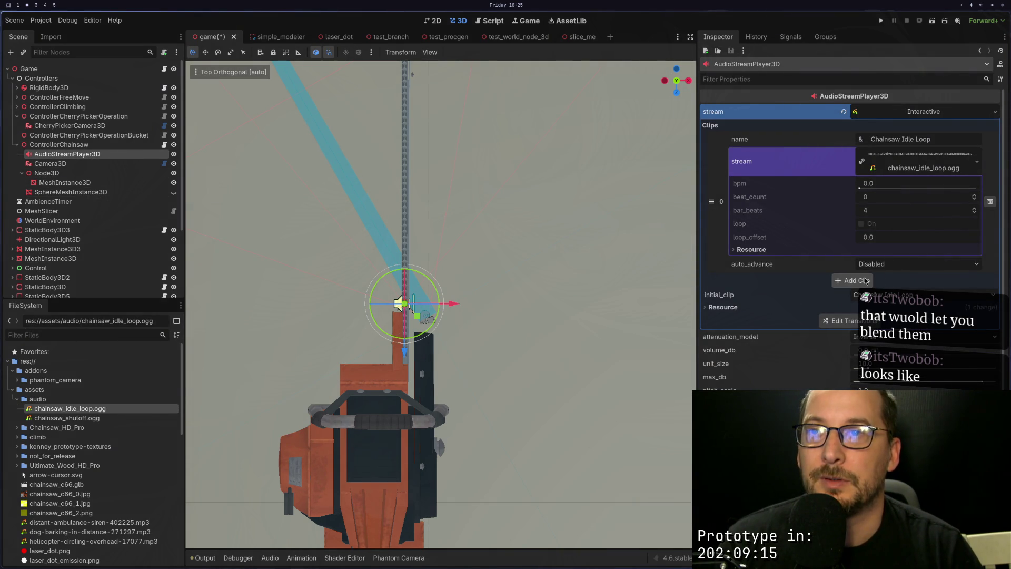
left_click(866, 282)
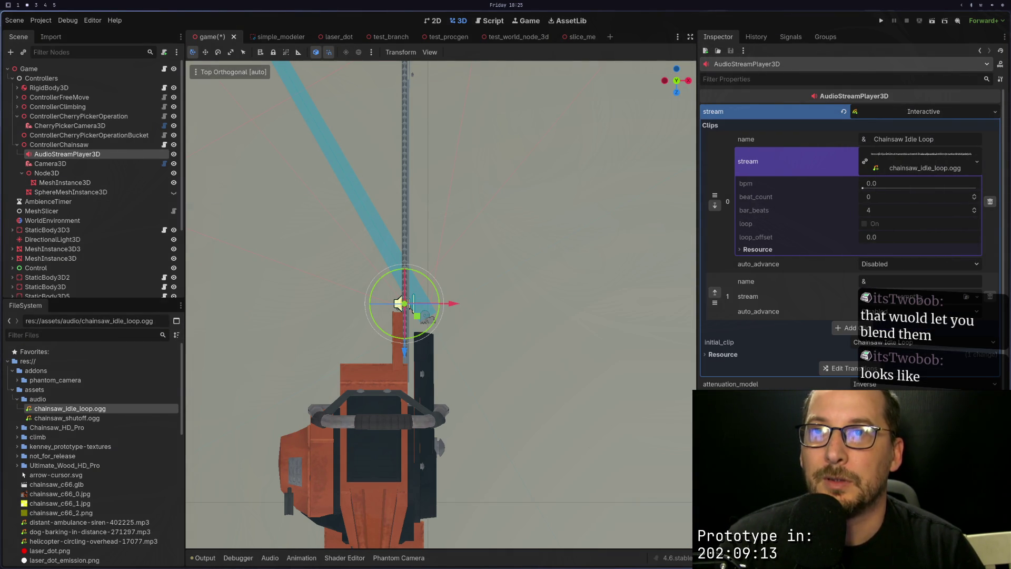
left_click(976, 163)
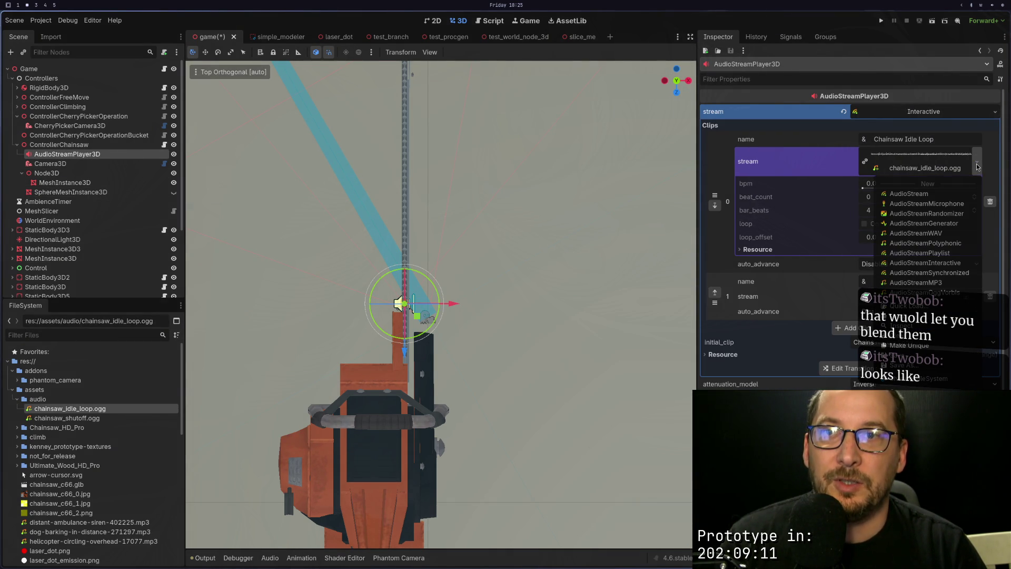
left_click(976, 163)
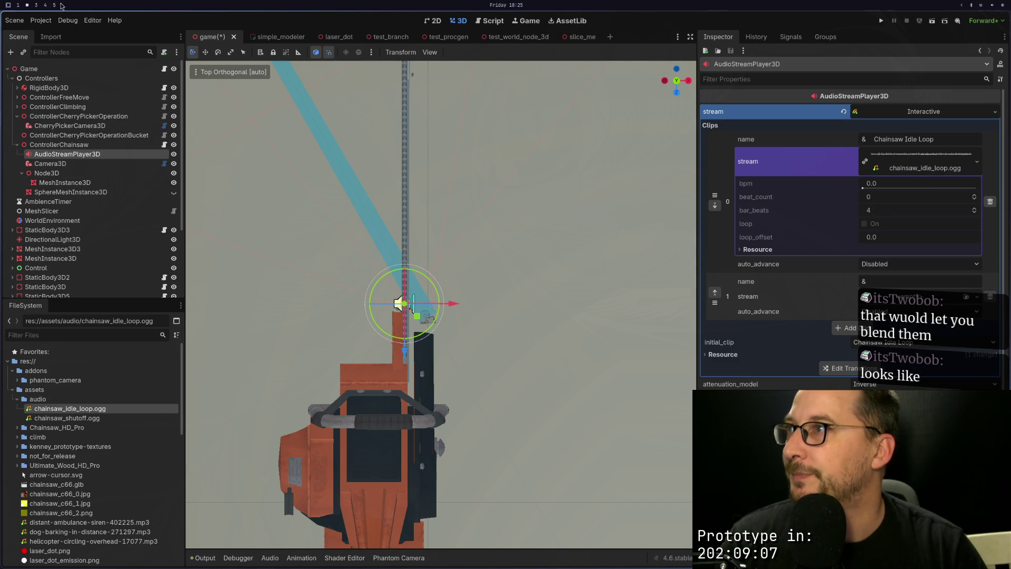
- Turn on Loop in chainsaw_idle_loop.ogg's import settings and reimport it
left_click(51, 37)
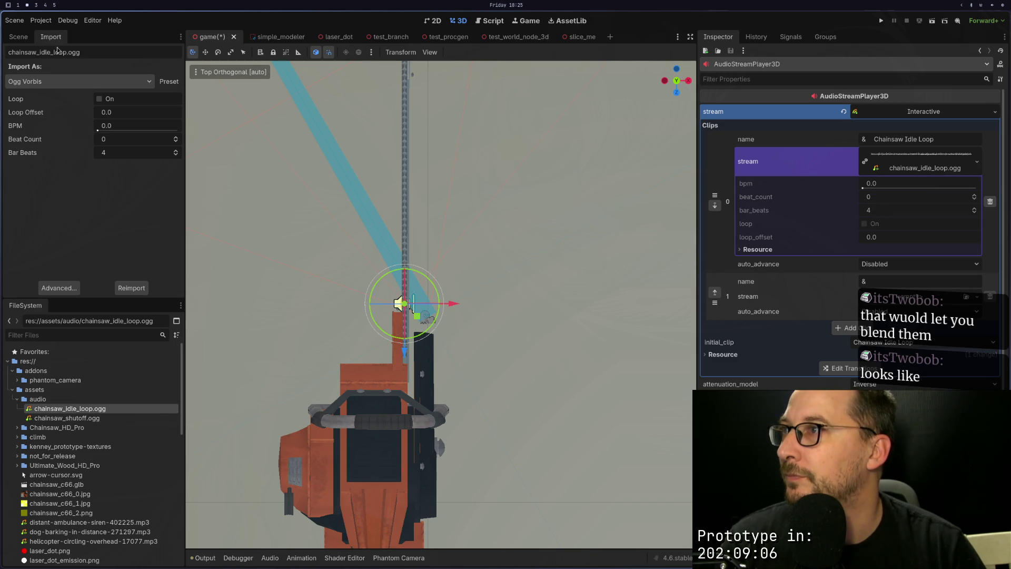
left_click(107, 98)
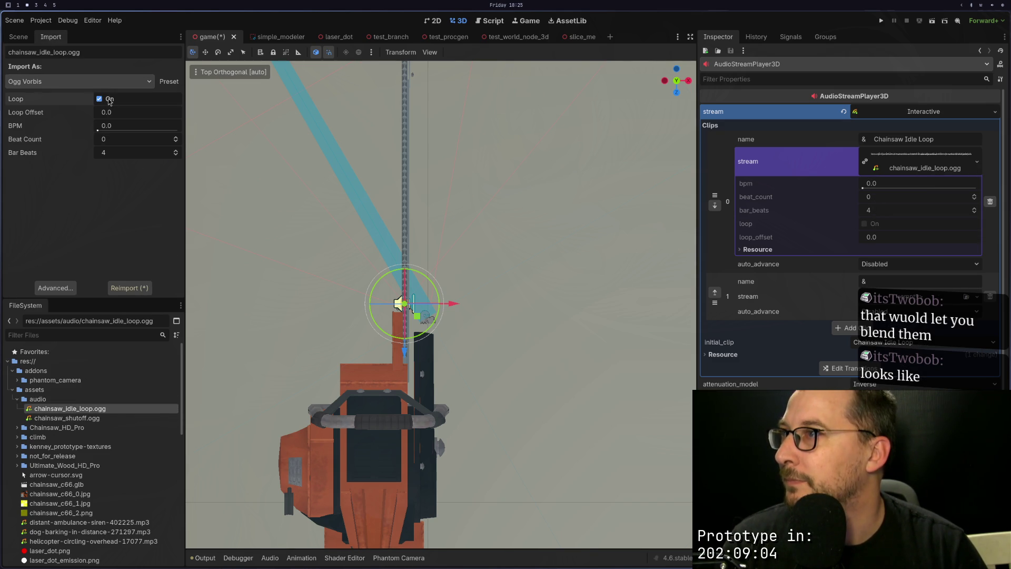
left_click(136, 288)
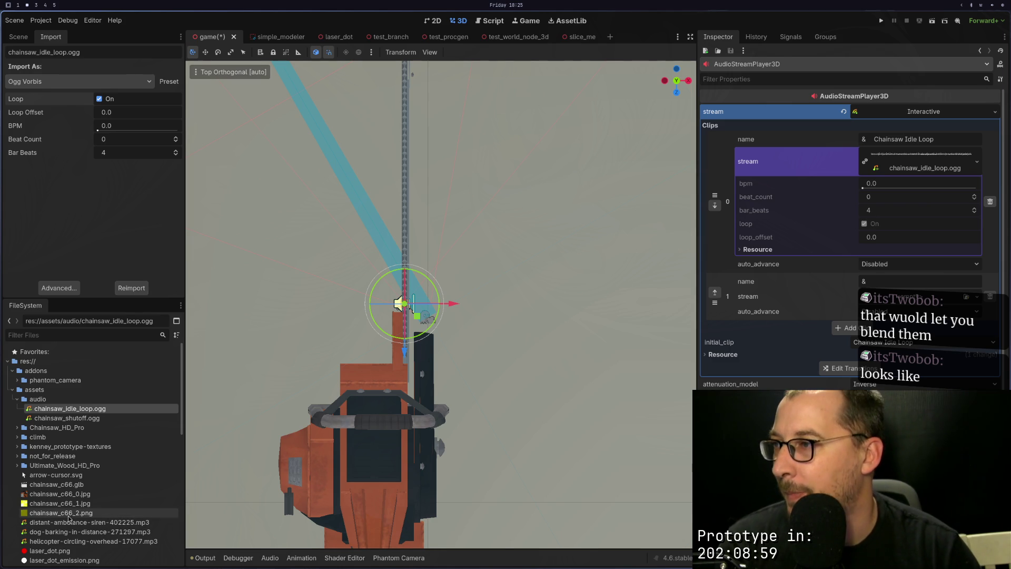
mouse_move(87, 418)
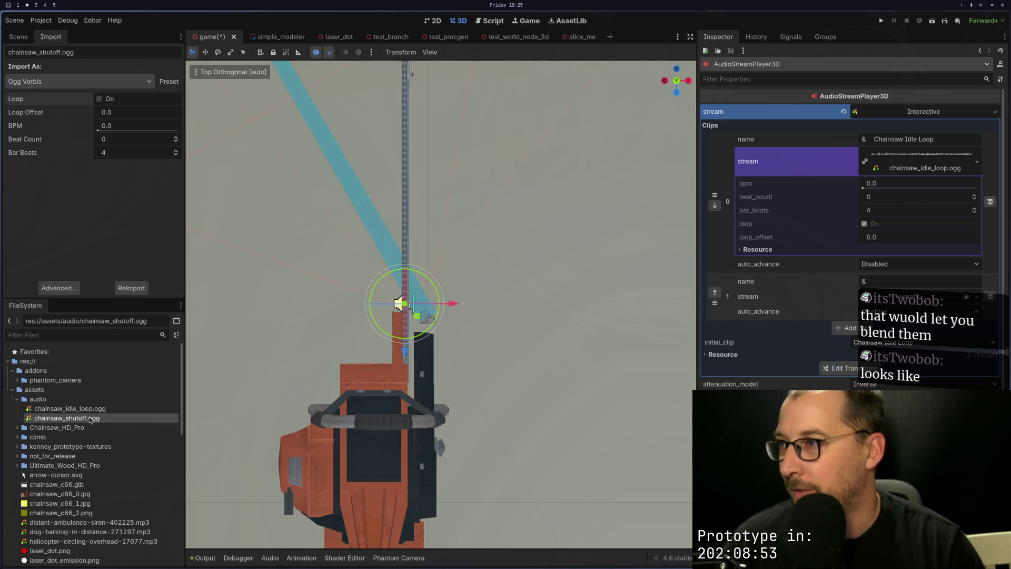
mouse_move(95, 409)
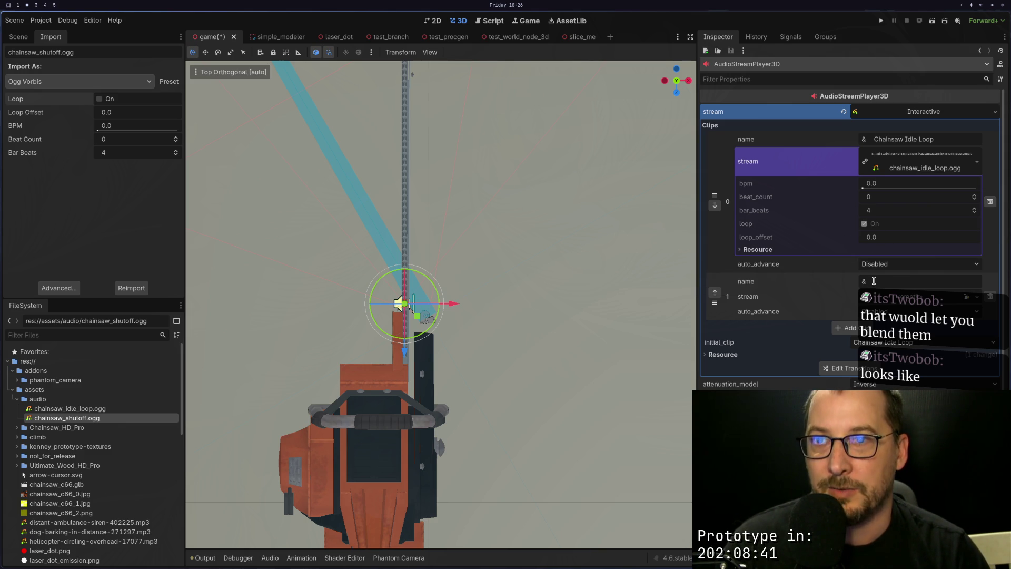
- Quick-load chainsaw_shutoff.ogg into clip 1's stream by searching 'chain'
left_click(889, 296)
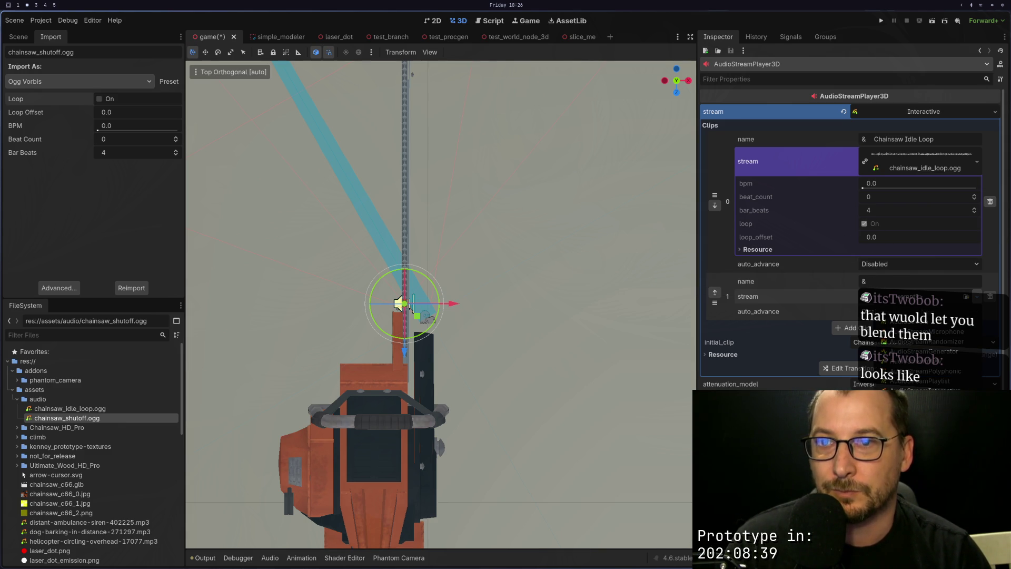
left_click(916, 445)
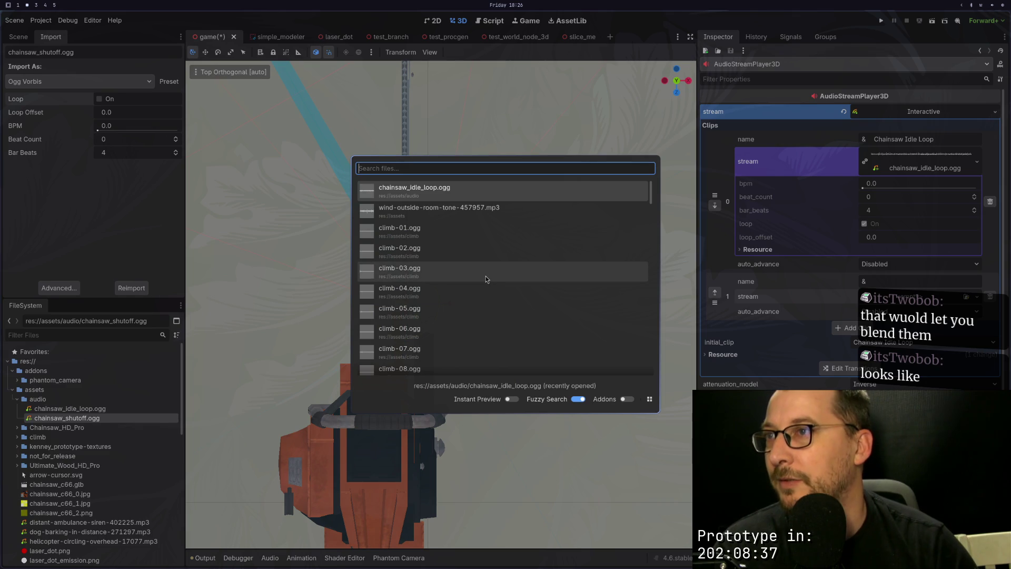
type("chain")
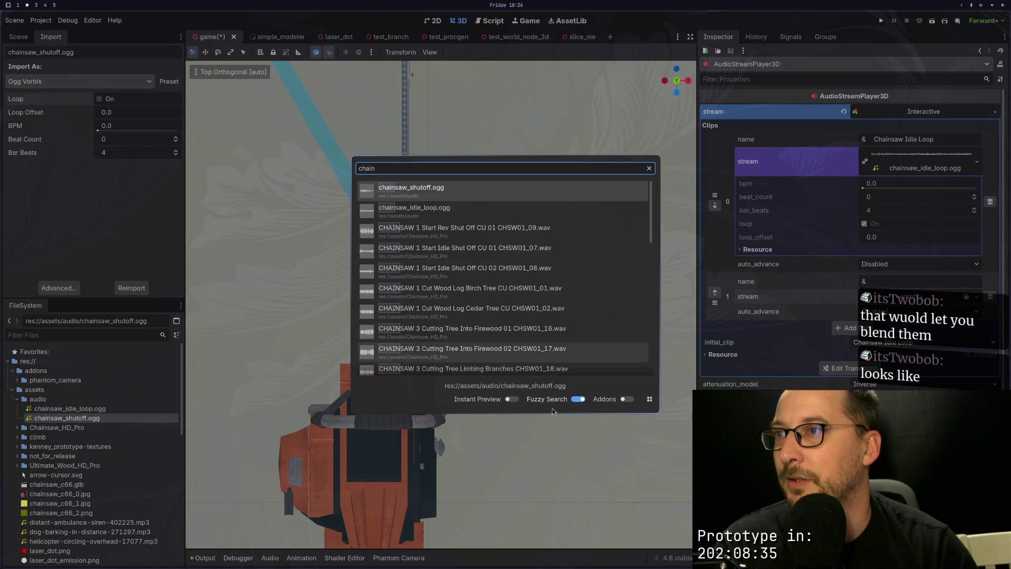
left_click(441, 212)
left_click(518, 195)
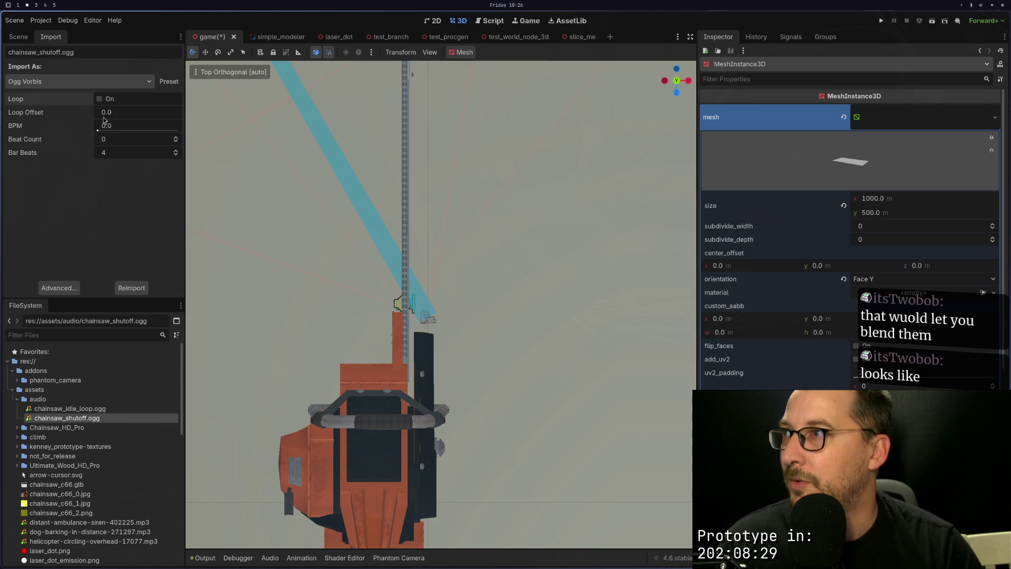
- Reselect the chainsaw's AudioStreamPlayer3D in the scene tree to reach clip 1's auto-advance setting
left_click(18, 36)
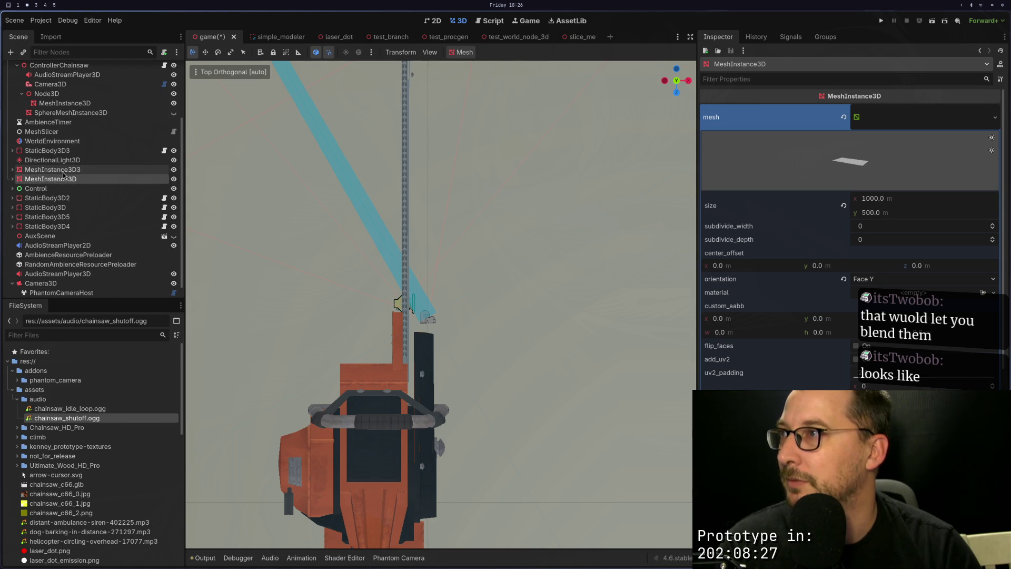
scroll(63, 175, "up", 5)
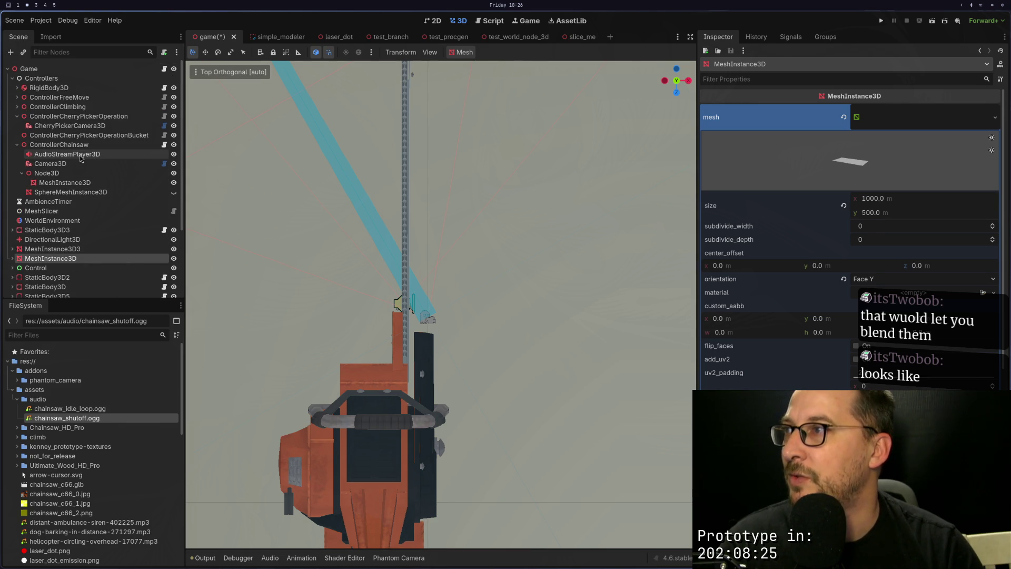
left_click(68, 153)
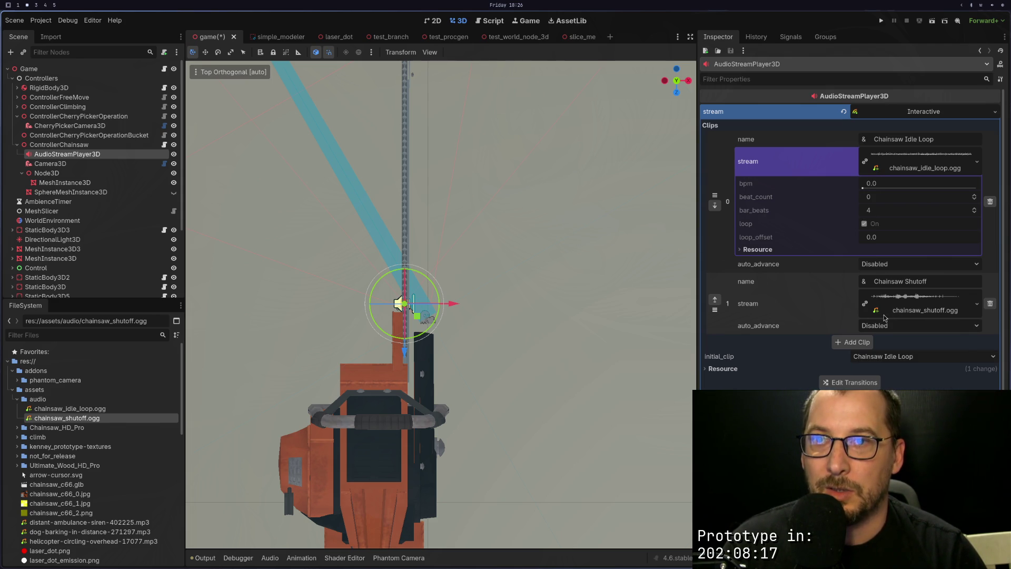
left_click(906, 328)
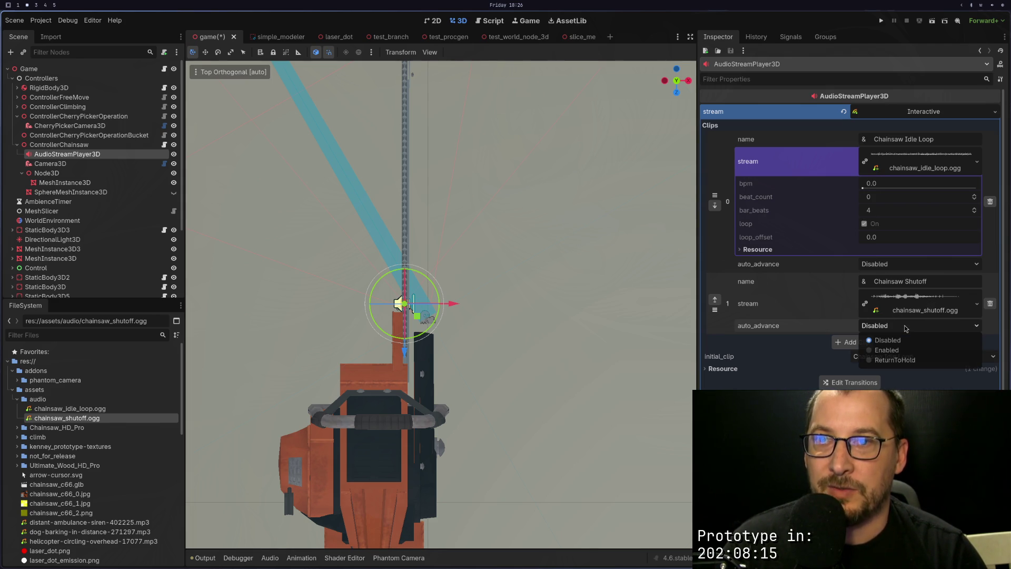
- Check the auto-advance choices and leave clips 1 and 0 at Disabled
left_click(906, 328)
left_click(893, 266)
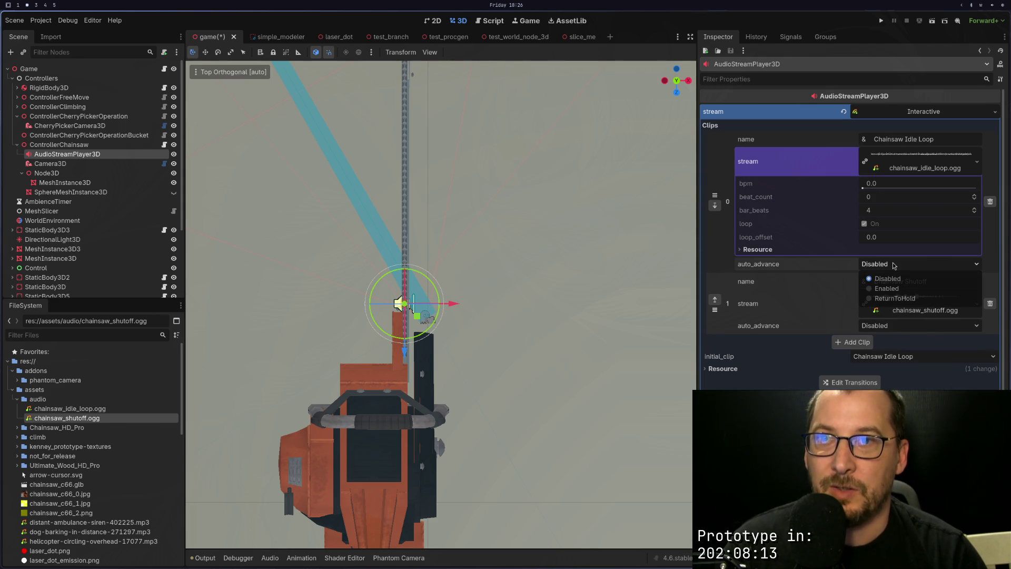
left_click(894, 266)
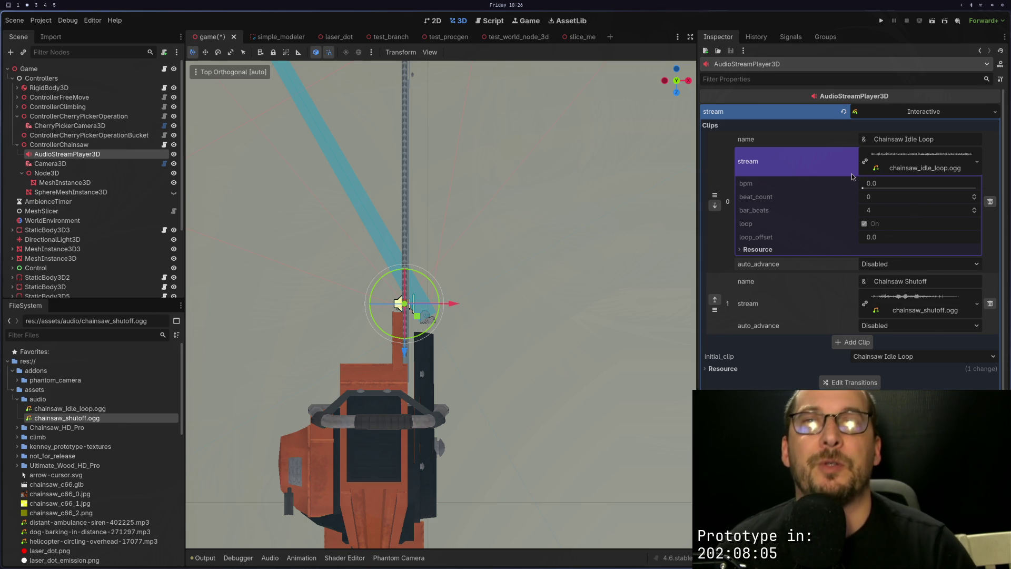
- Cycle through workspaces until Audacity with the chainsaw recordings is in front
key("super+1")
key("super+3")
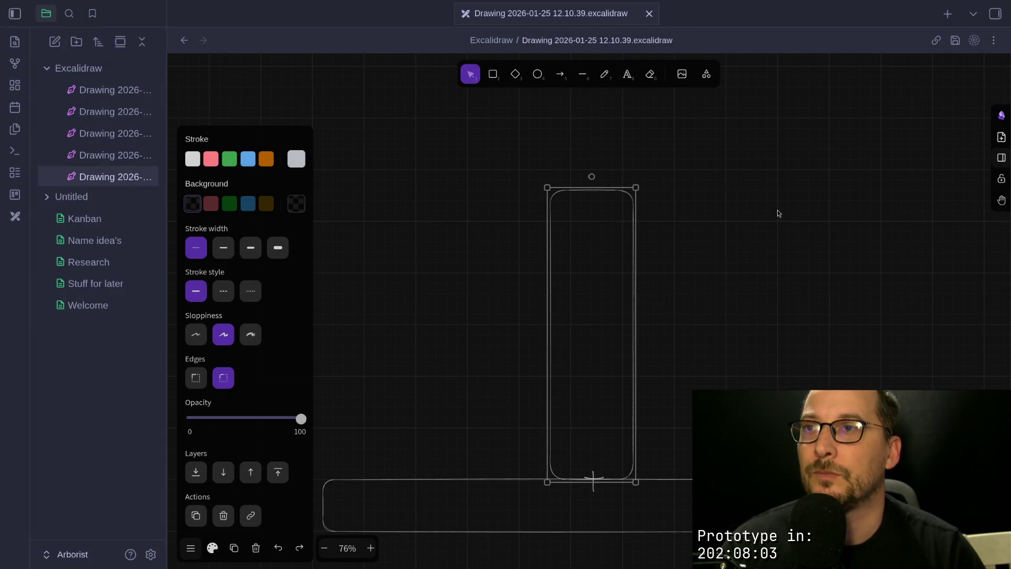
key("super+2")
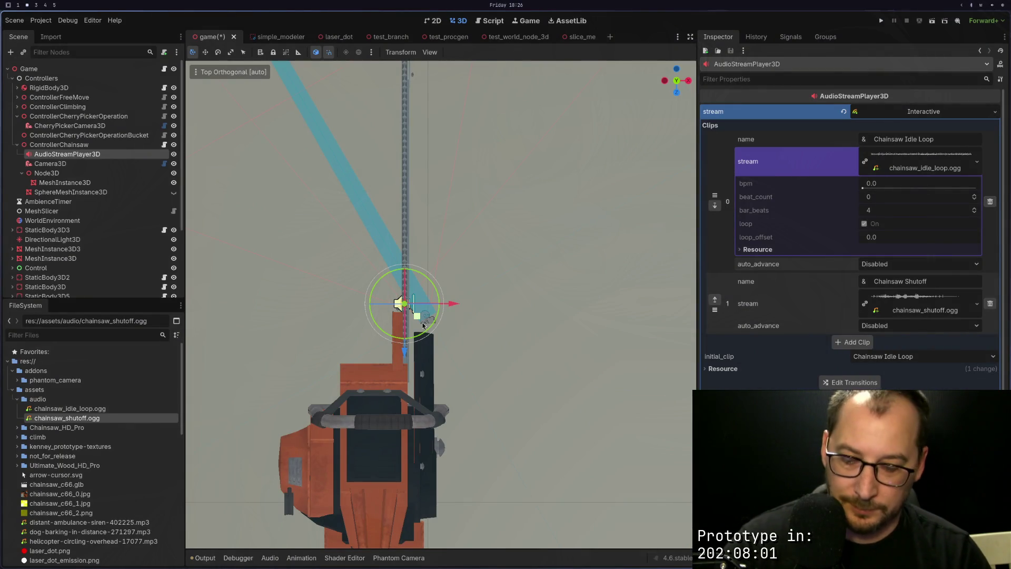
key("super+5")
- Mute the chainsaw_idle_loop track and solo the CHAINSAW 1 Start Idle Shut Off track
scroll(758, 283, "up", 4)
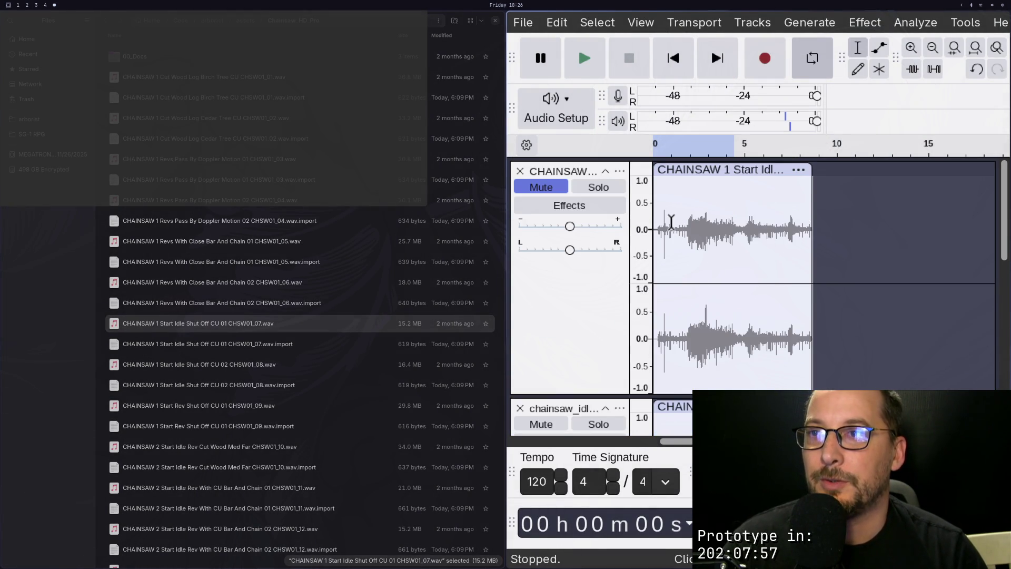
scroll(649, 205, "down", 4)
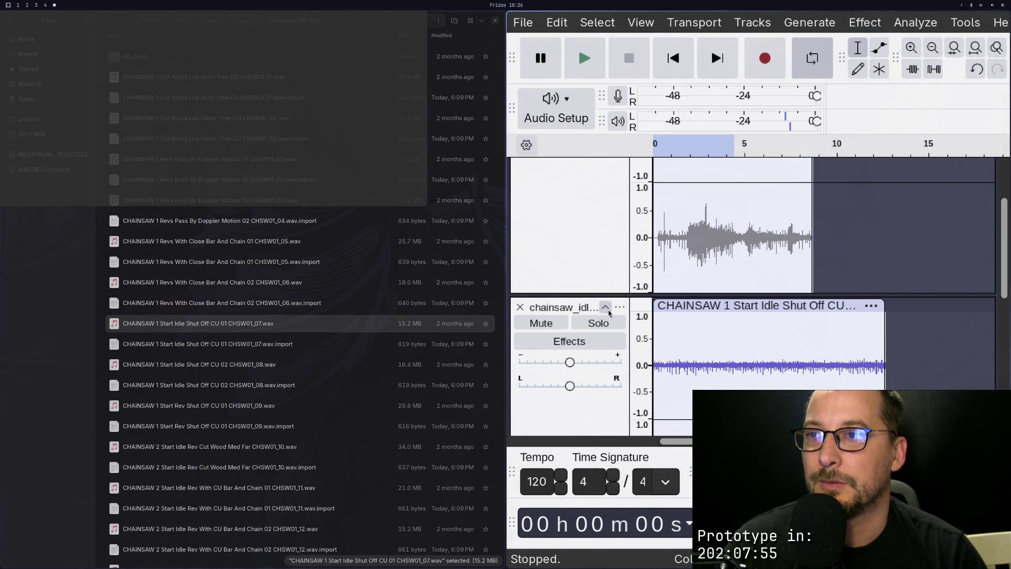
left_click(552, 327)
scroll(551, 327, "down", 2)
scroll(558, 322, "up", 4)
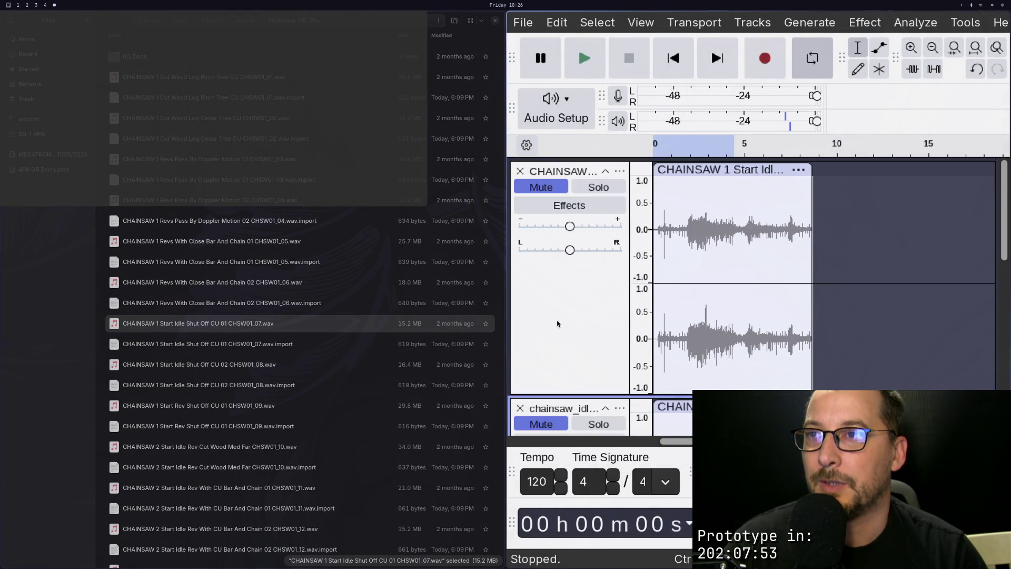
left_click(612, 192)
- Audition the soloed recording's opening repeatedly, restarting from the clip start
key("space")
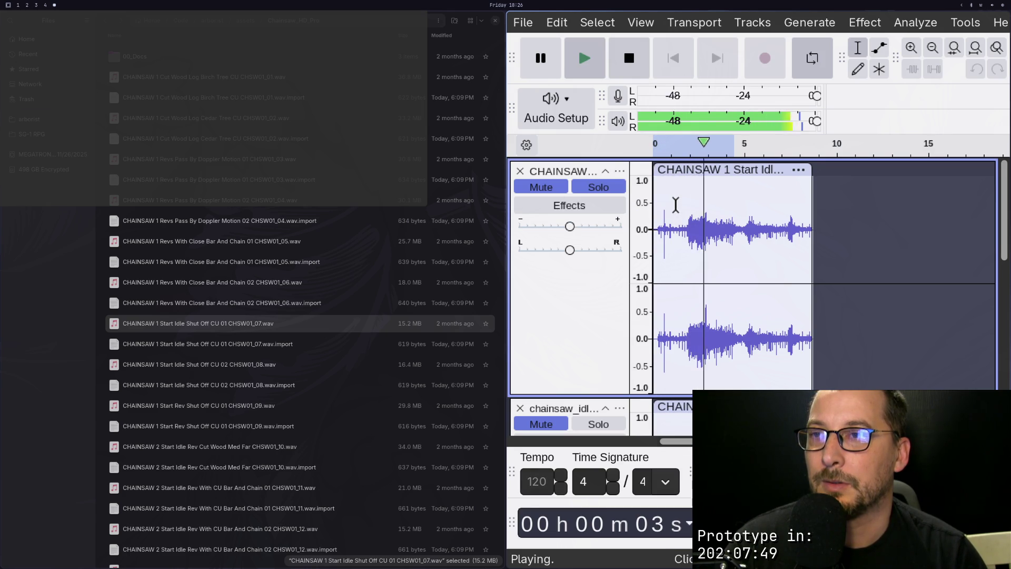
key("space")
left_click(657, 212)
key("space")
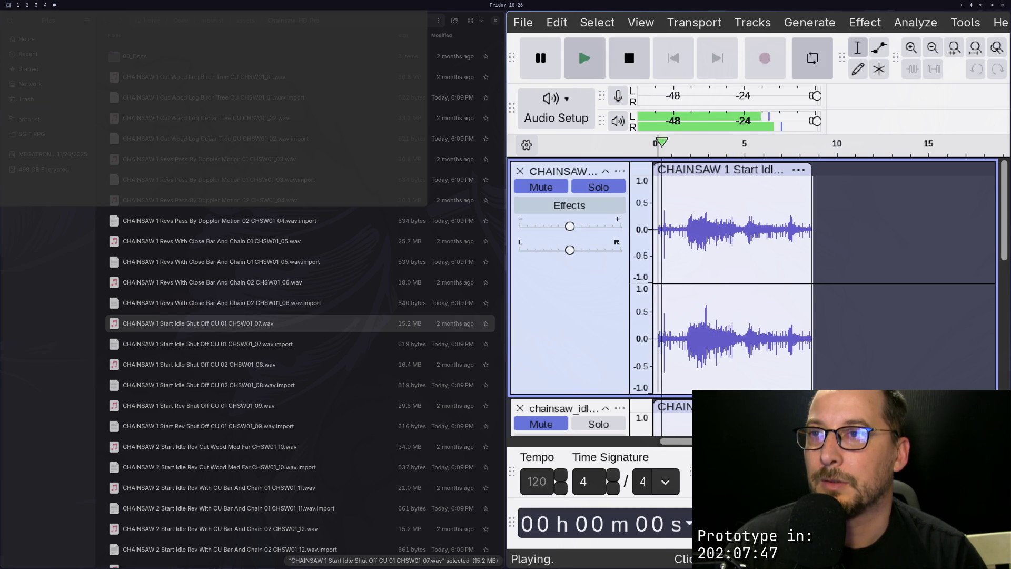
key("space")
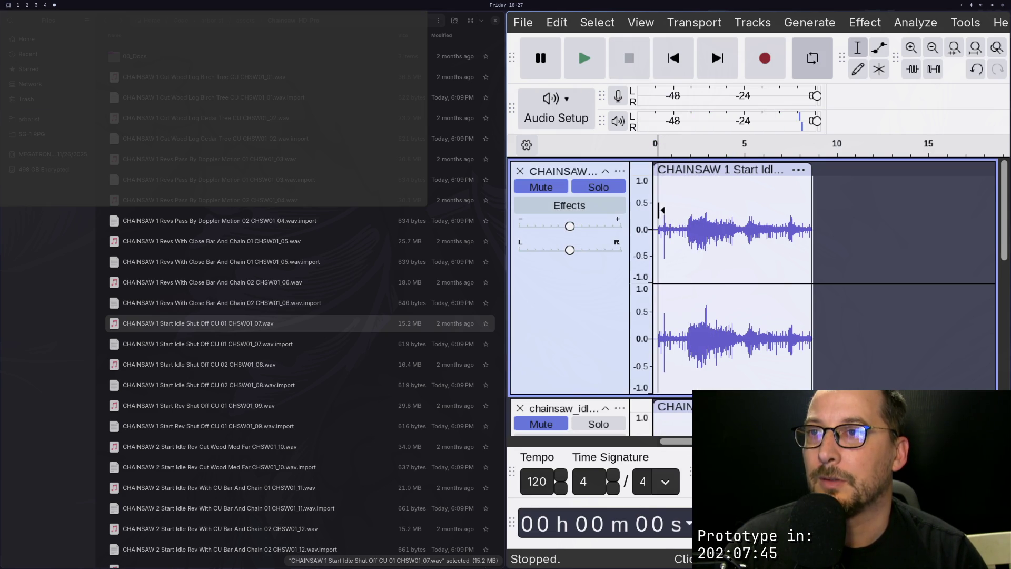
key("space")
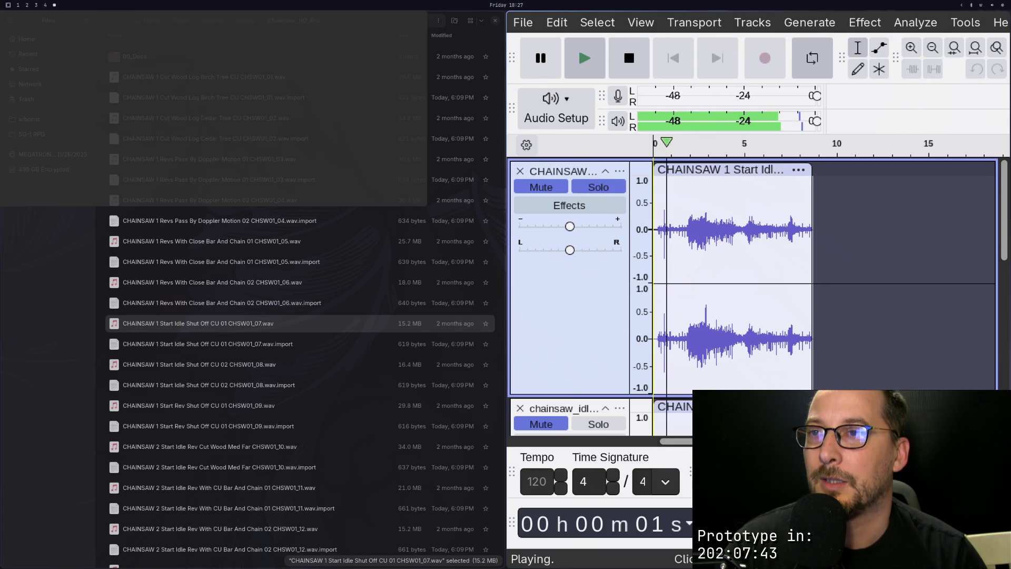
key("space")
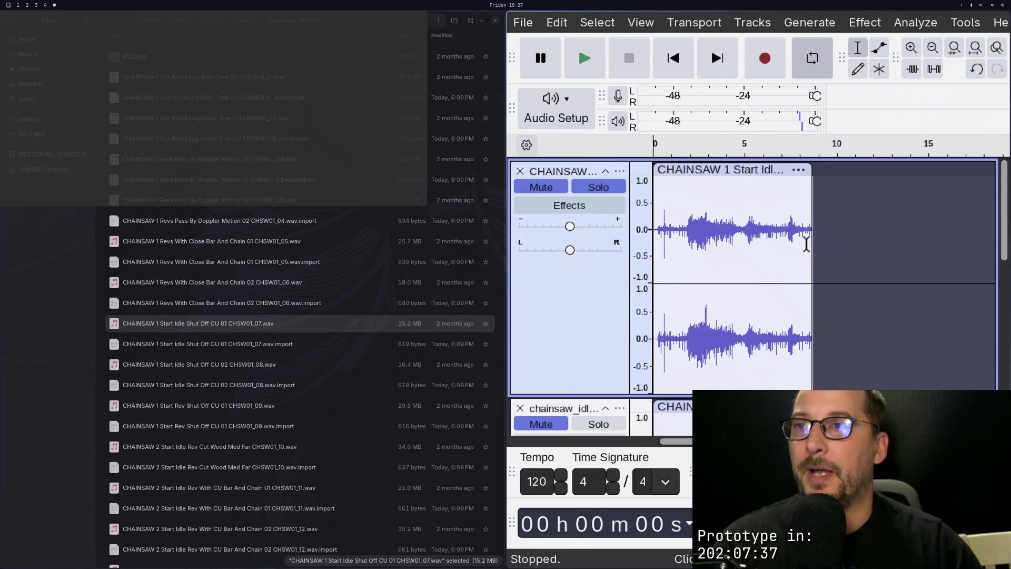
key("space")
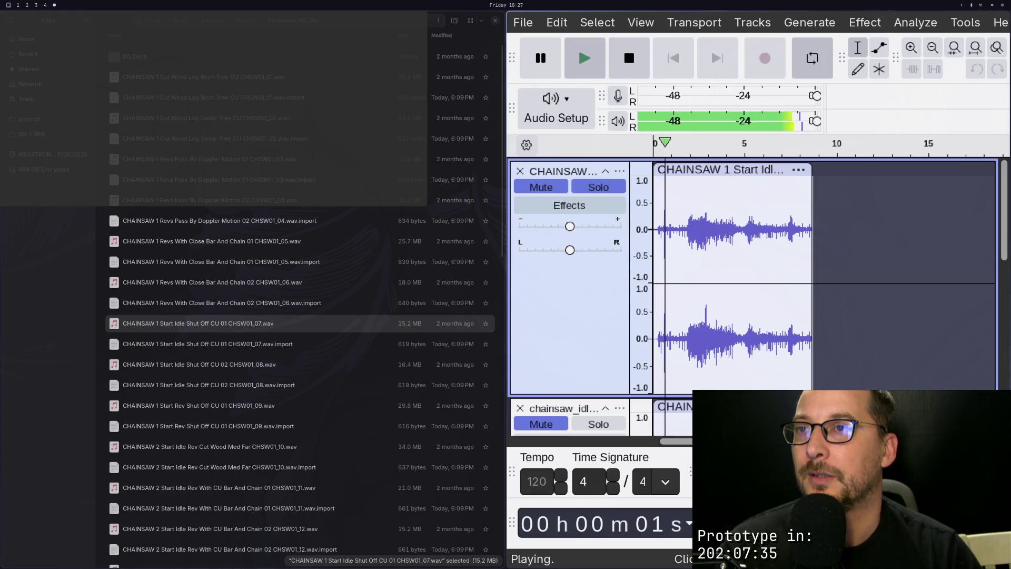
key("space")
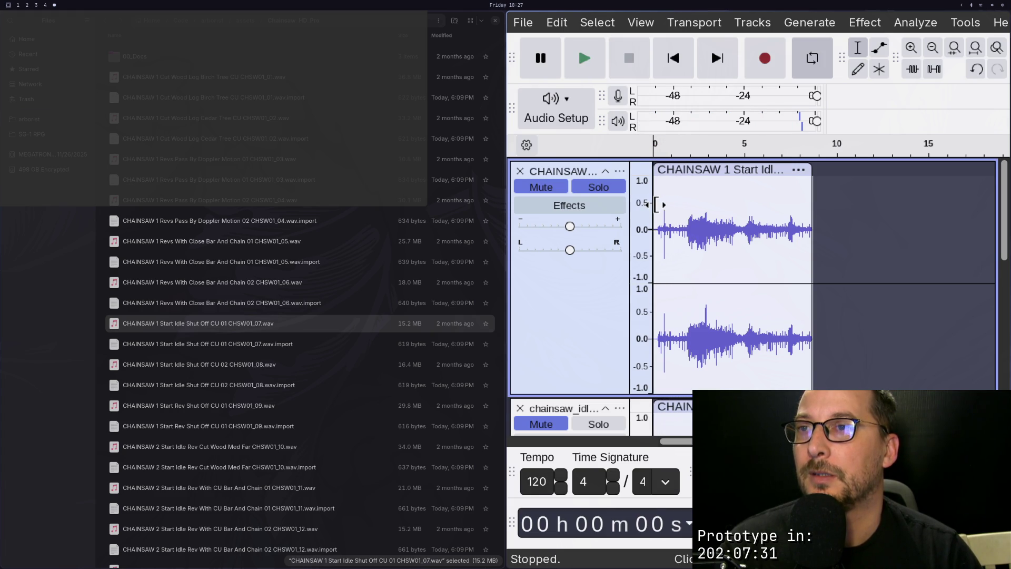
key("space")
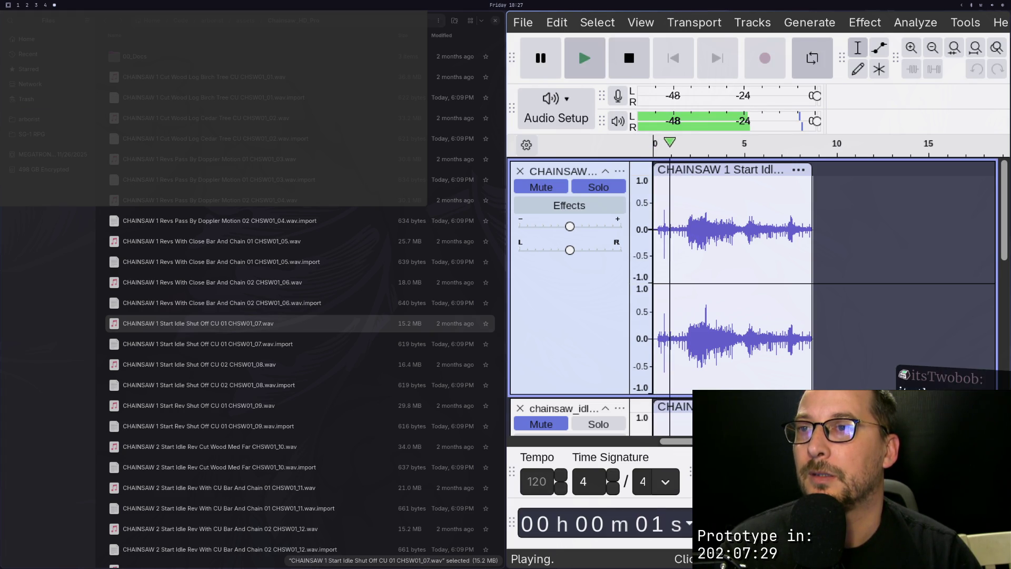
key("space")
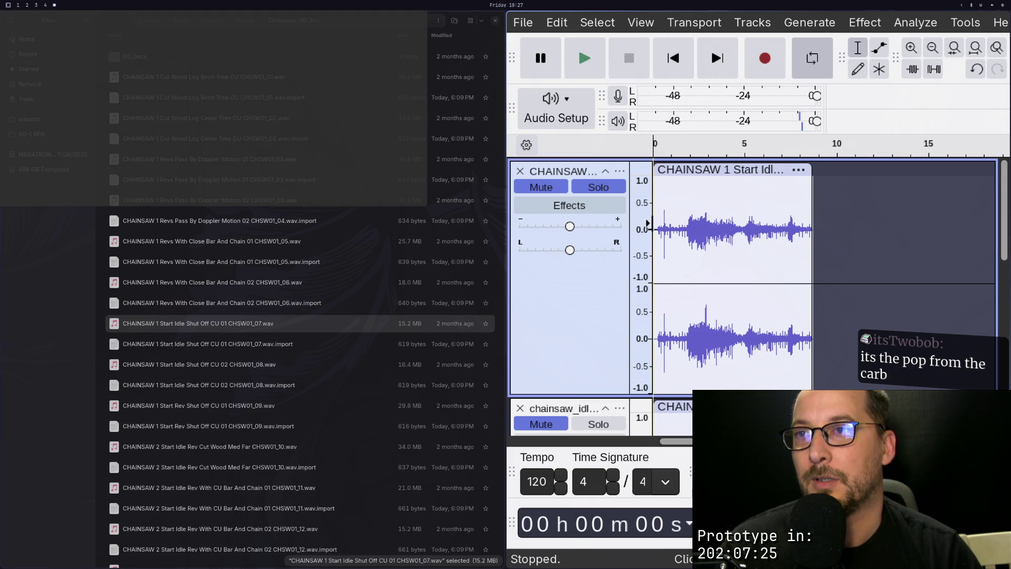
key("space")
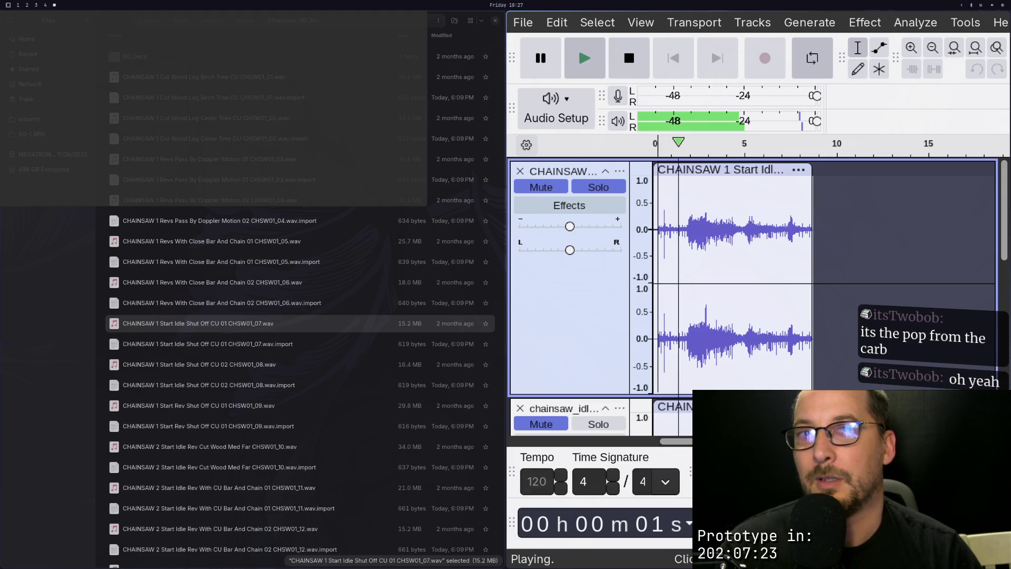
key("space")
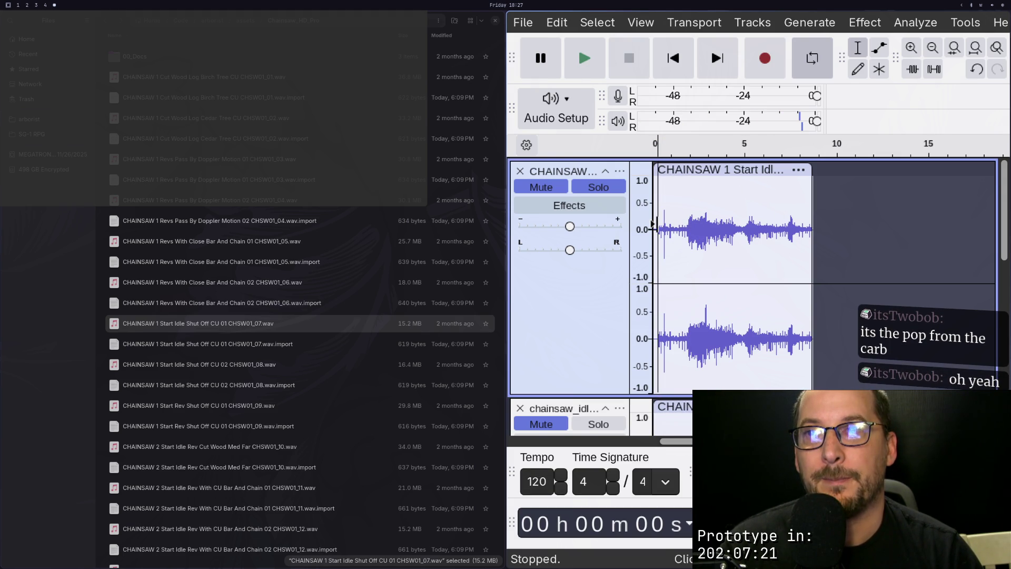
key("space")
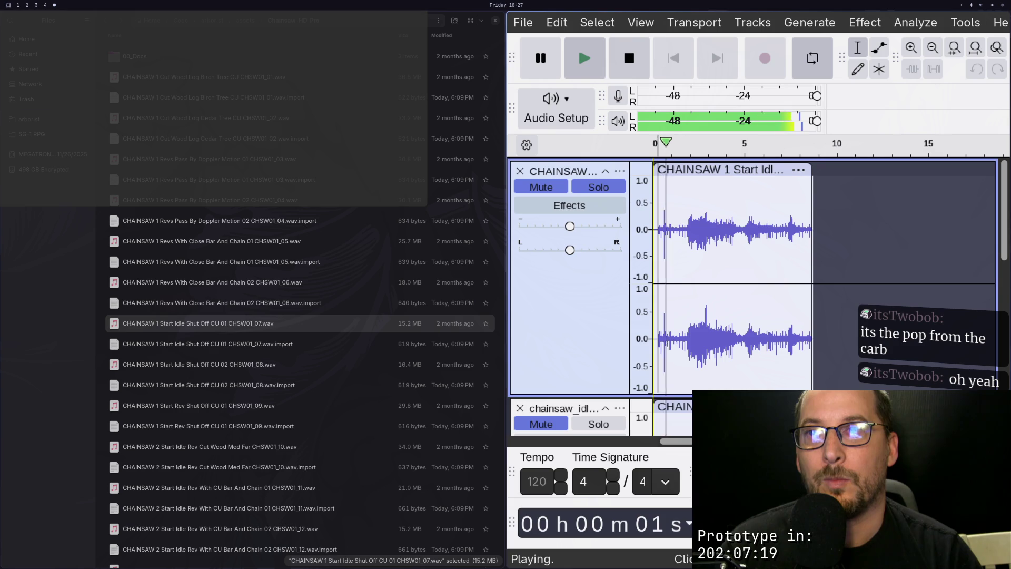
key("space")
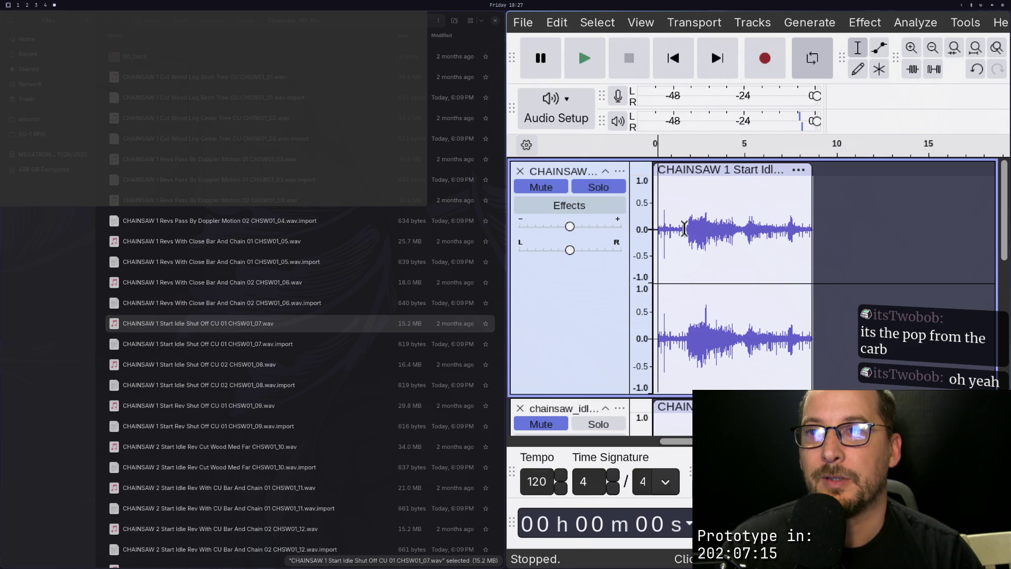
- Cut everything after the pull-start out of the CHAINSAW recording
left_click_drag(684, 229, 654, 229)
key("space")
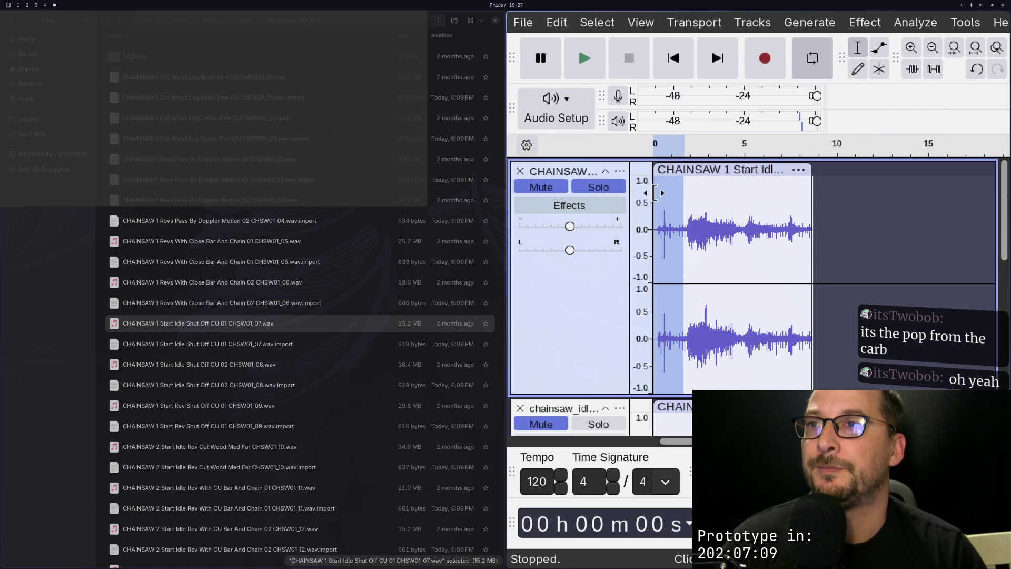
left_click(688, 205)
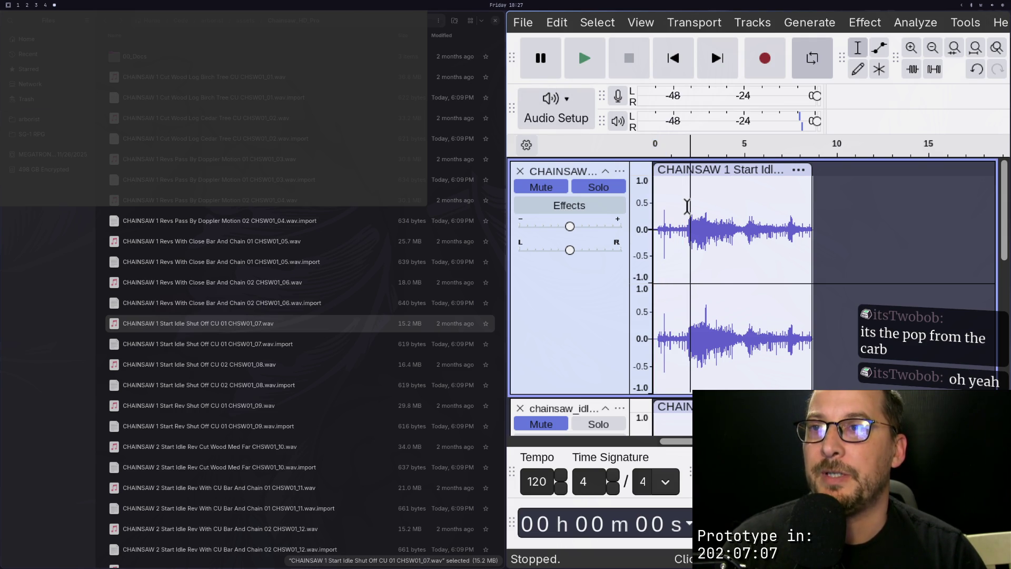
left_click_drag(688, 205, 817, 211)
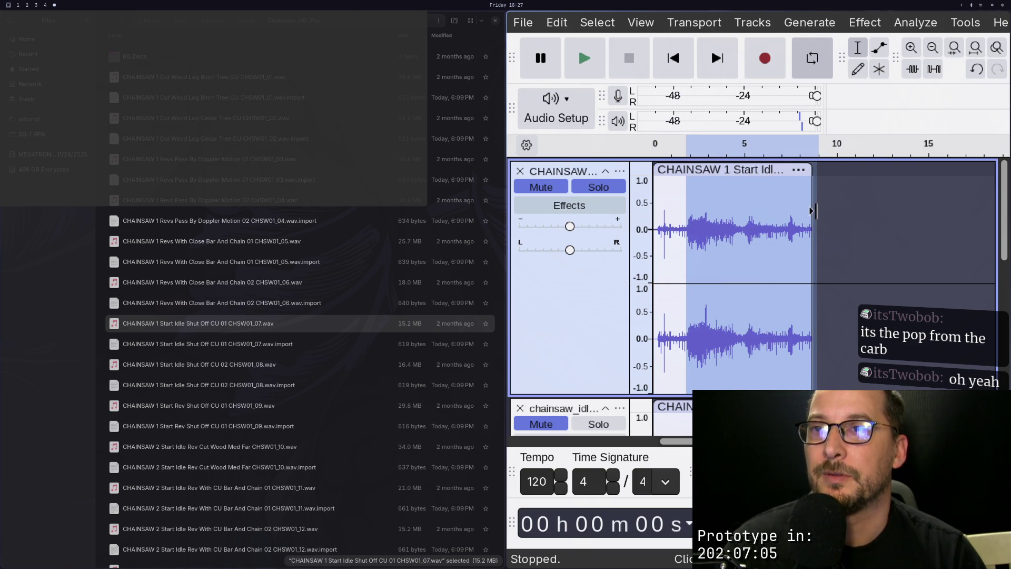
key("Delete")
scroll(781, 250, "down", 5)
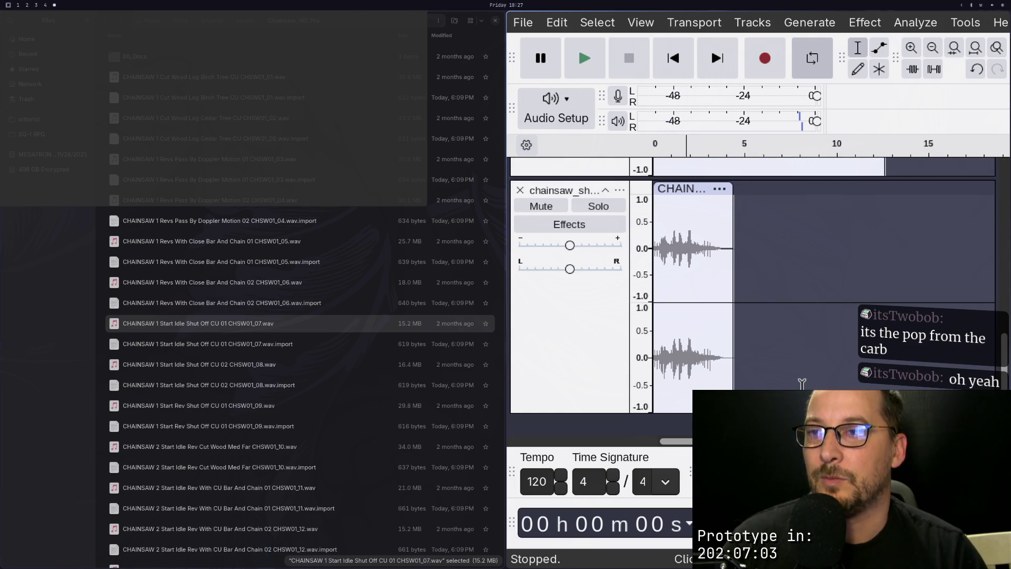
left_click(802, 383)
scroll(695, 211, "up", 2)
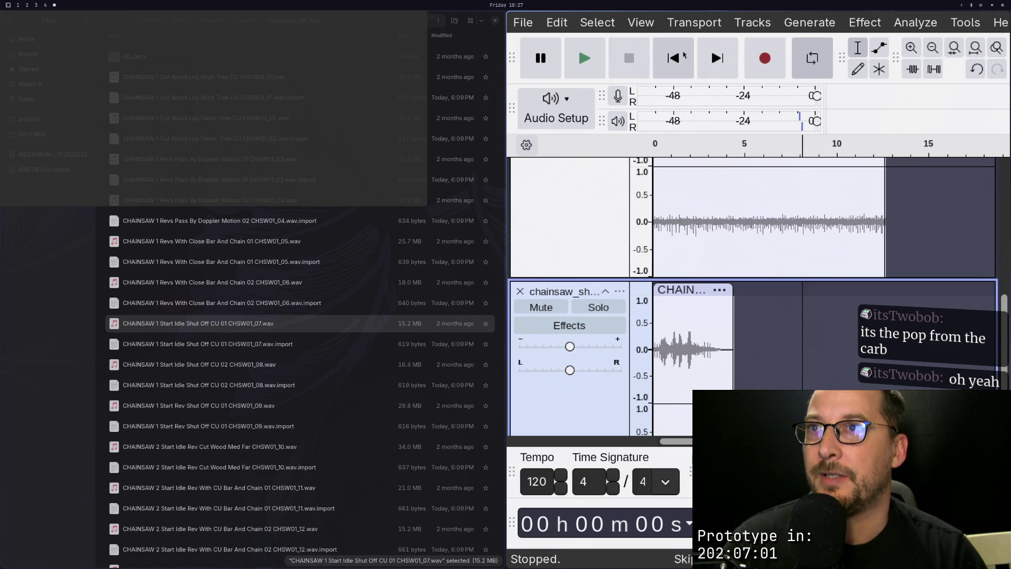
- Add a new stereo track, Audio 1, and paste the cut remainder into it
left_click(750, 24)
mouse_move(747, 42)
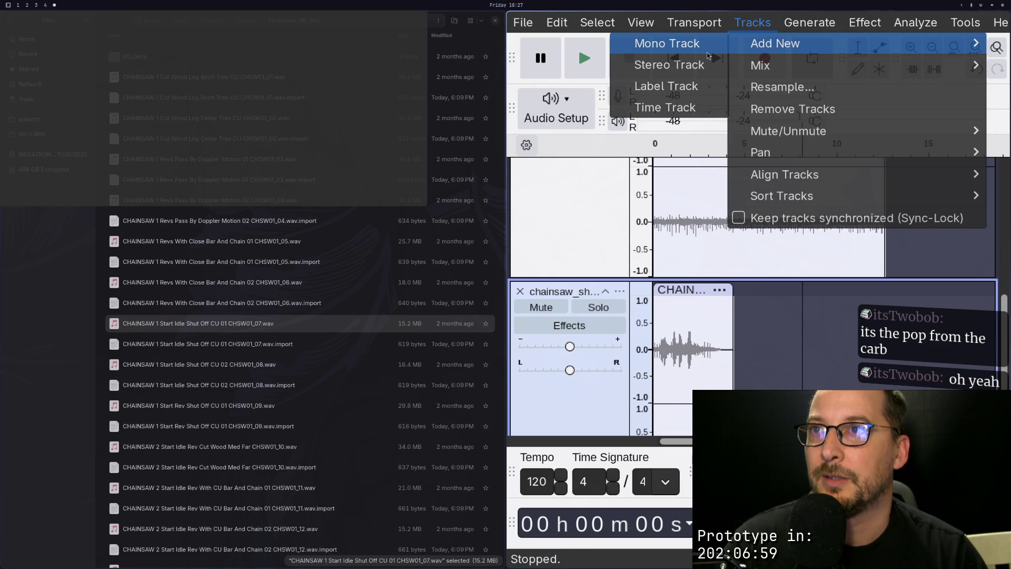
left_click(690, 64)
scroll(690, 316, "down", 3)
left_click(671, 235)
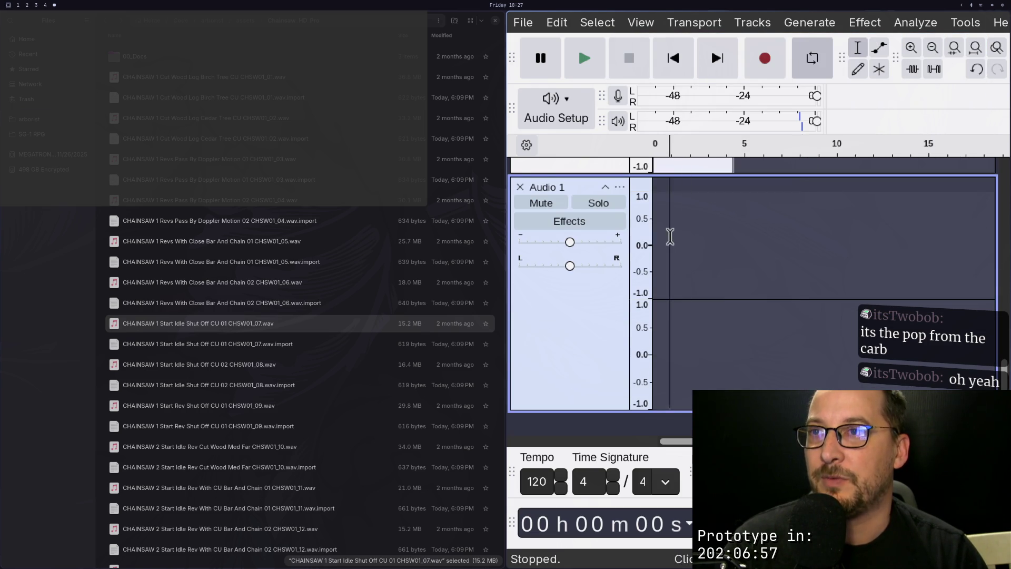
key("ctrl+v")
scroll(709, 263, "up", 5)
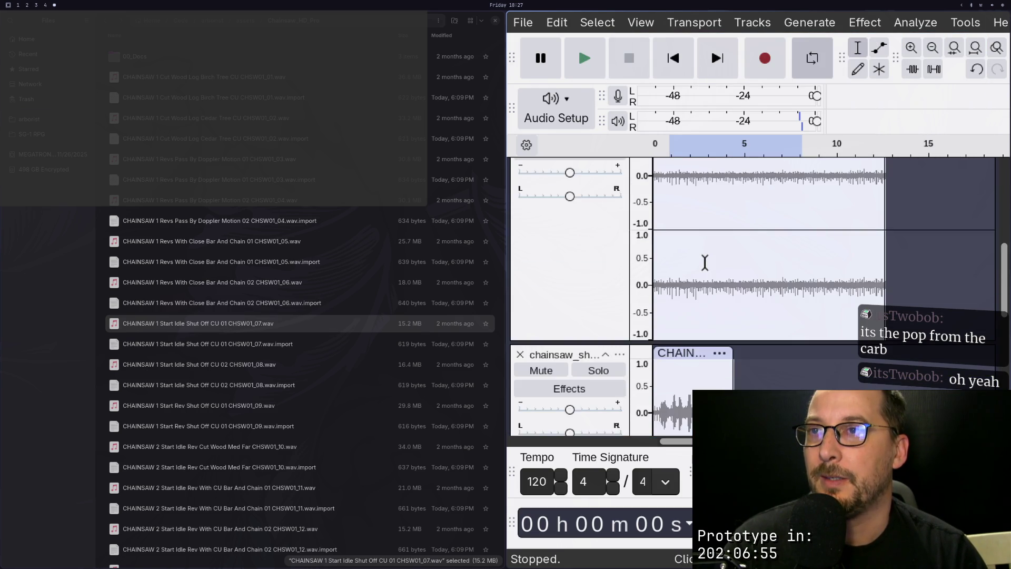
scroll(705, 263, "down", 4)
scroll(632, 289, "down", 2)
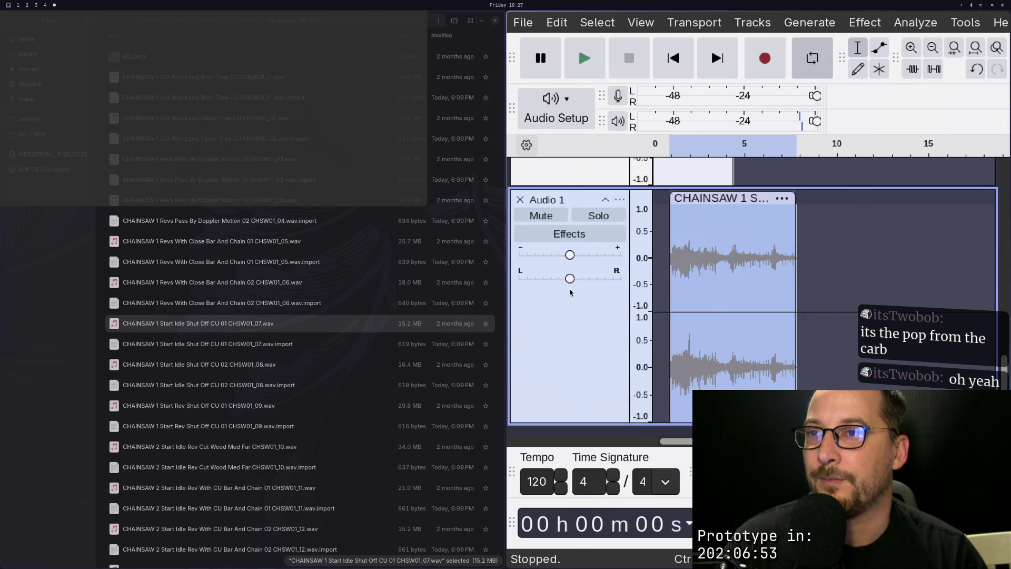
scroll(698, 286, "up", 8)
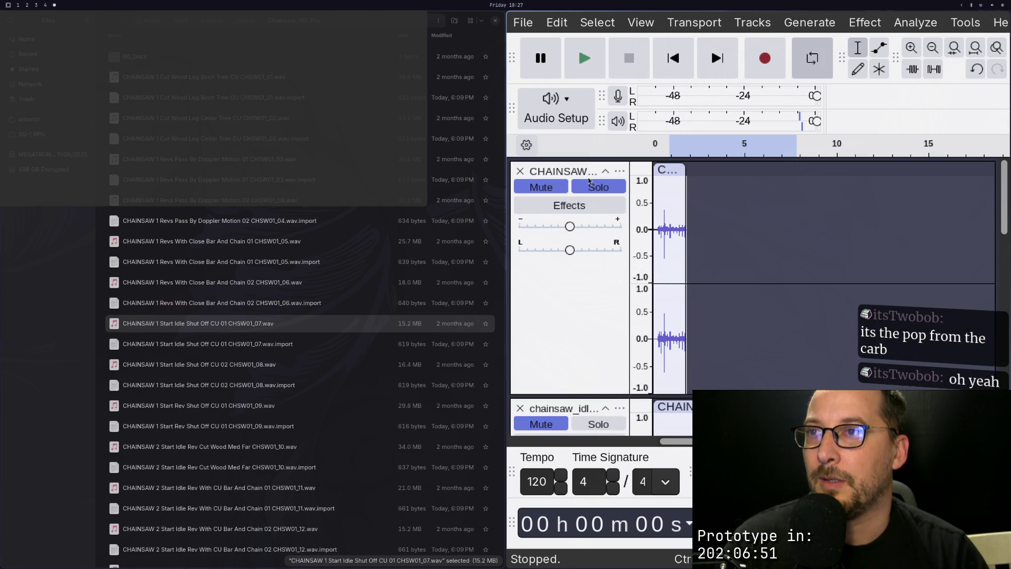
- Rename the trimmed pull-start track to chainsaw_start via Rename Track, then preview it
left_click(565, 171)
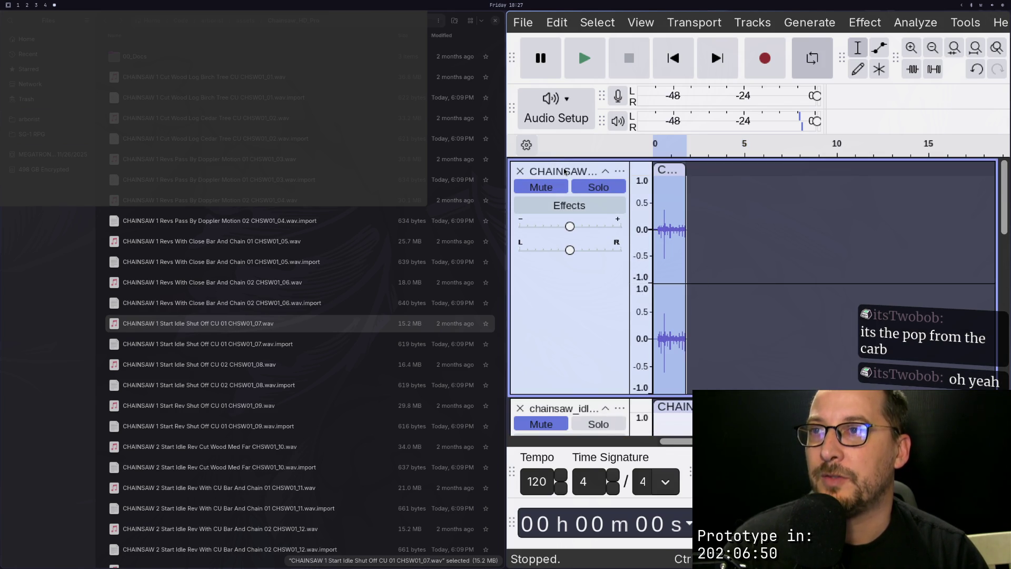
left_click(620, 171)
left_click(664, 192)
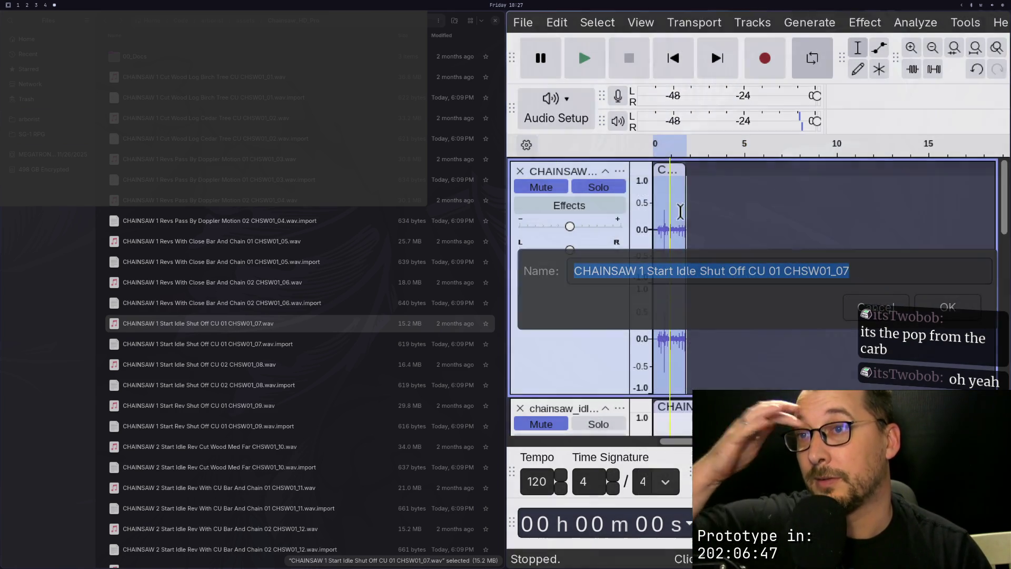
type("chainsaw_start")
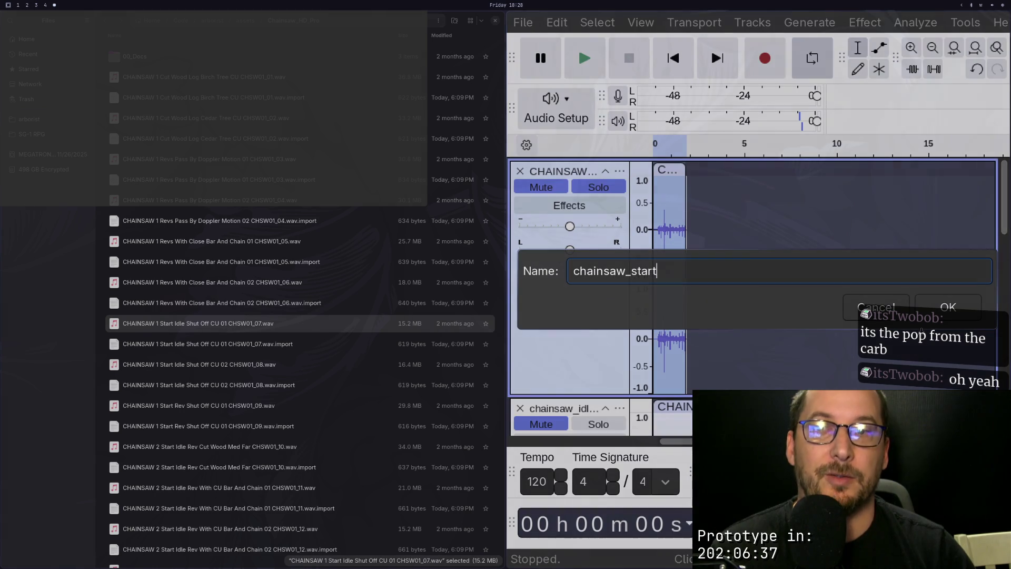
key("Return")
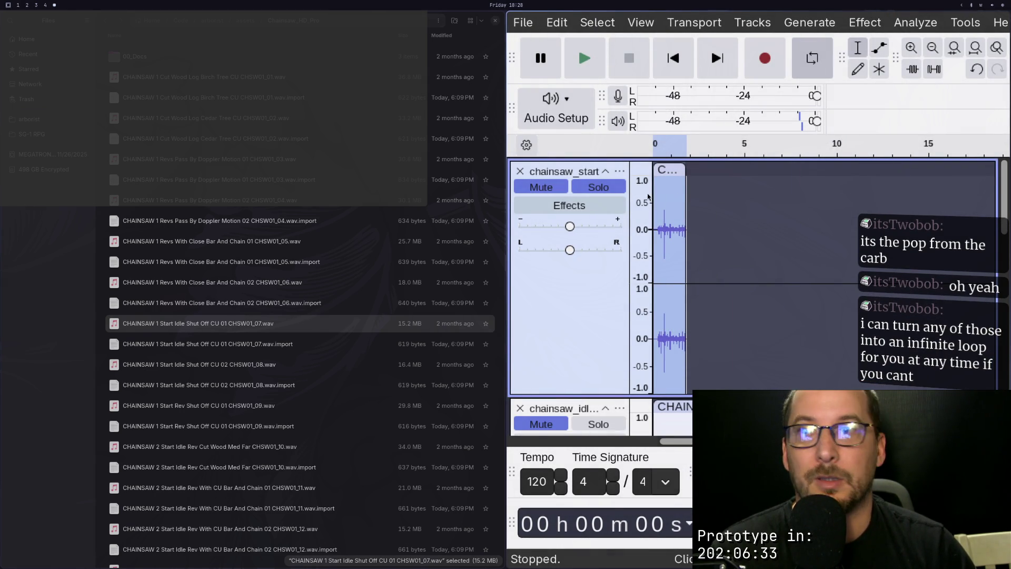
key("space")
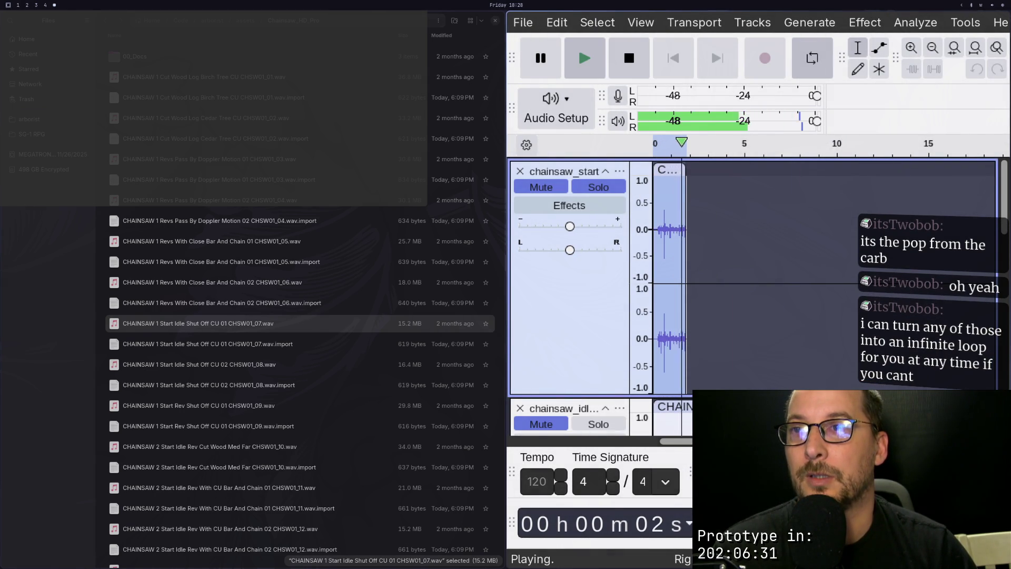
key("space")
key("alt+f")
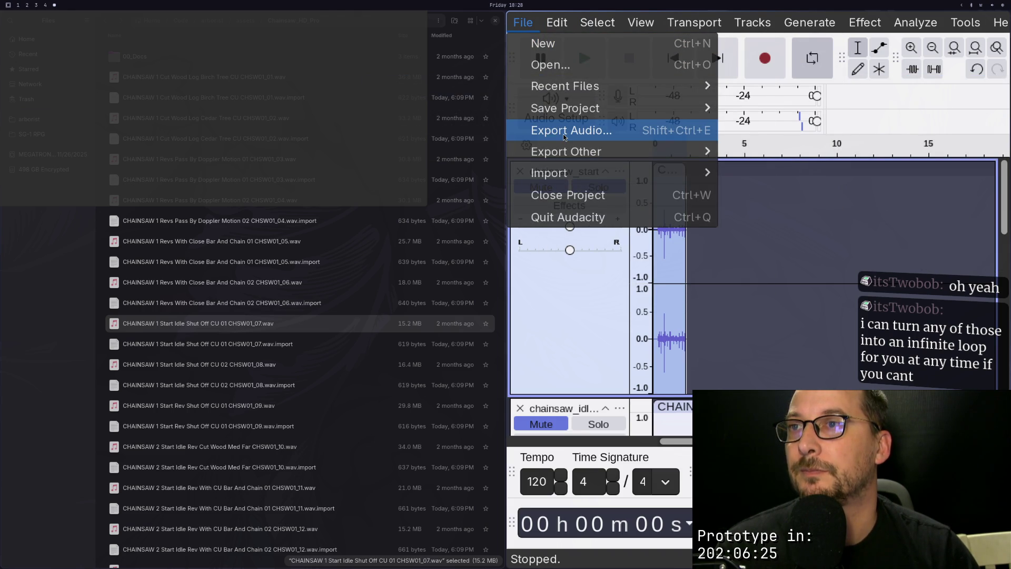
- Export the track as chainsaw_start.ogg in Ogg Vorbis to the project's assets/audio folder
left_click(566, 132)
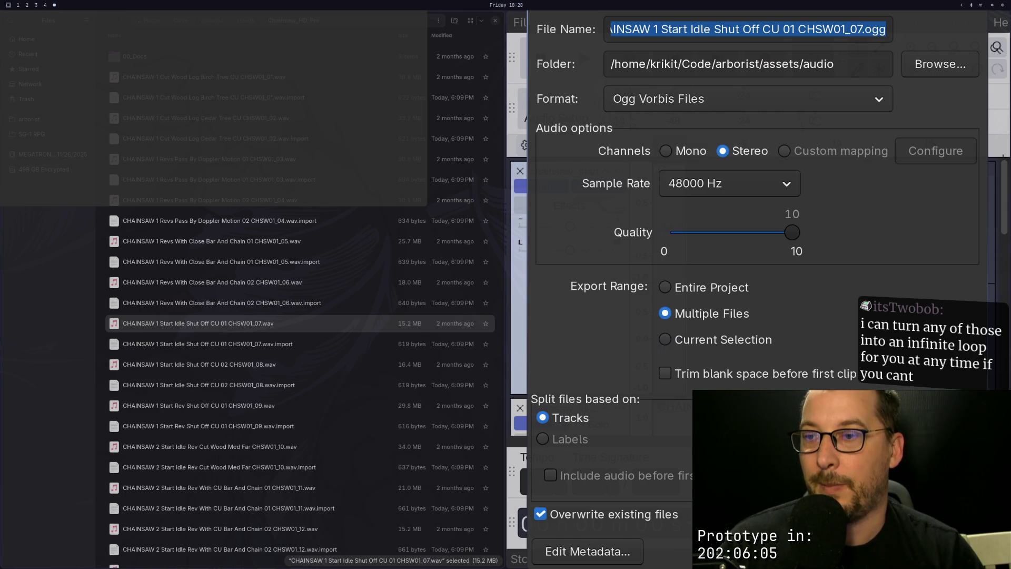
key("Return")
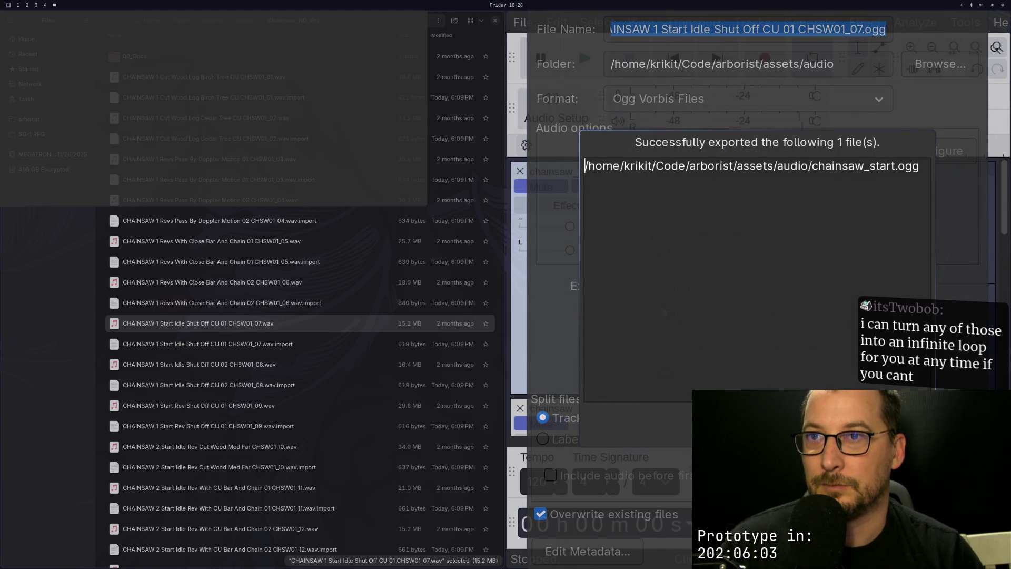
key("Return")
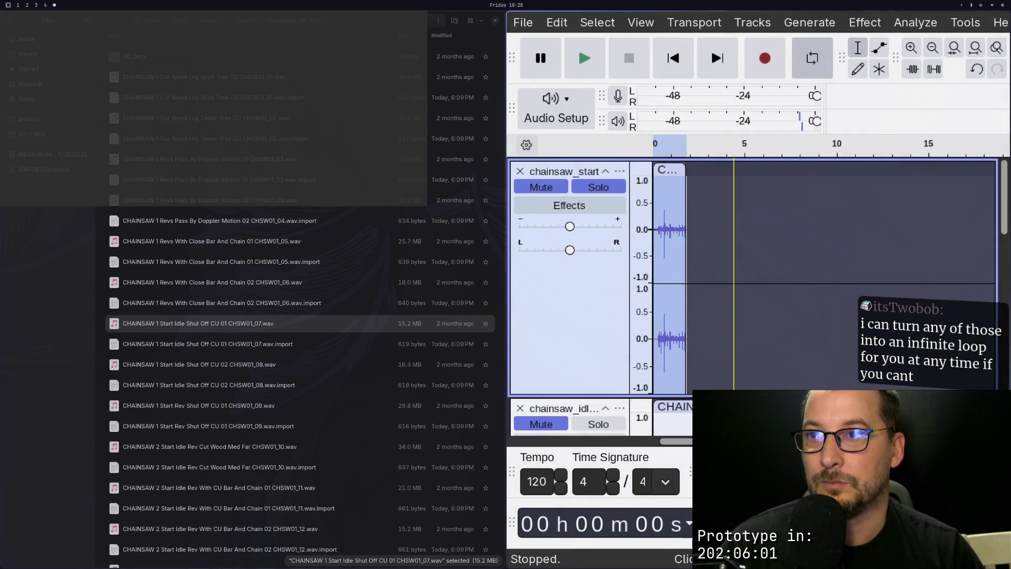
- Cycle workspaces back to the Godot editor
key("super+1")
key("super+2")
key("super+3")
key("super+2")
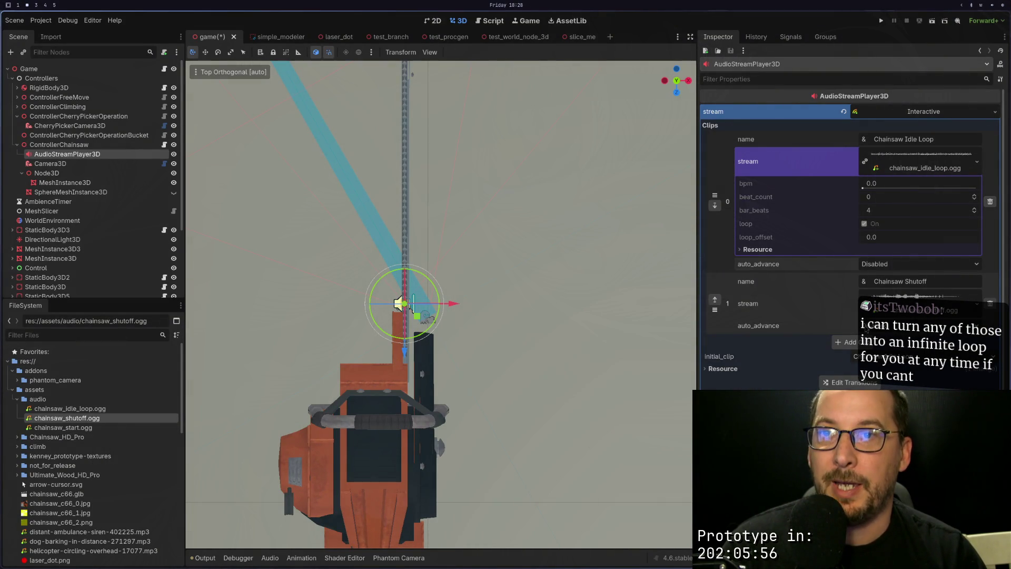
- Add a new clip to the interactive stream and quick-load chainsaw_start.ogg into it
left_click(846, 341)
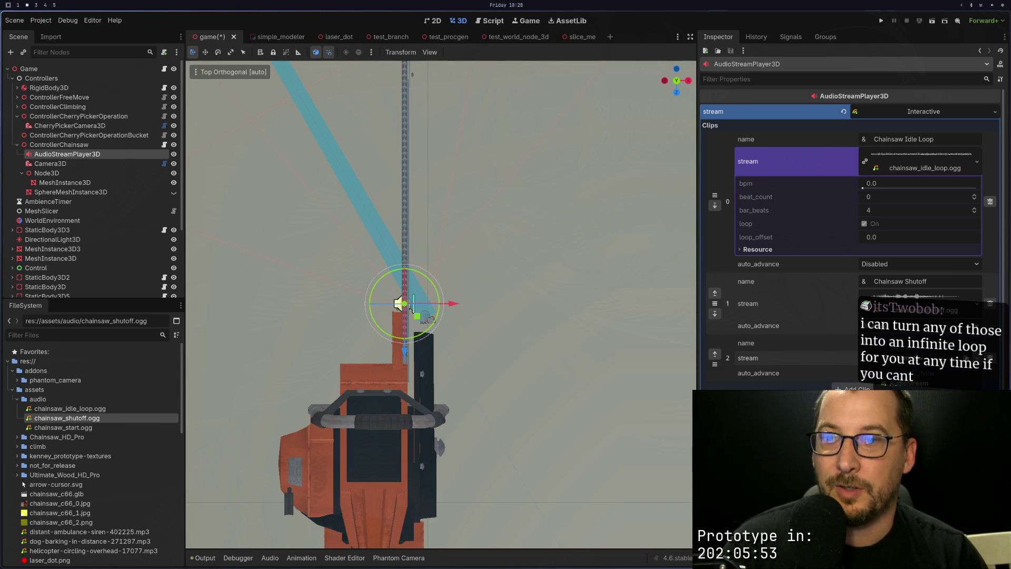
left_click(922, 357)
type("c")
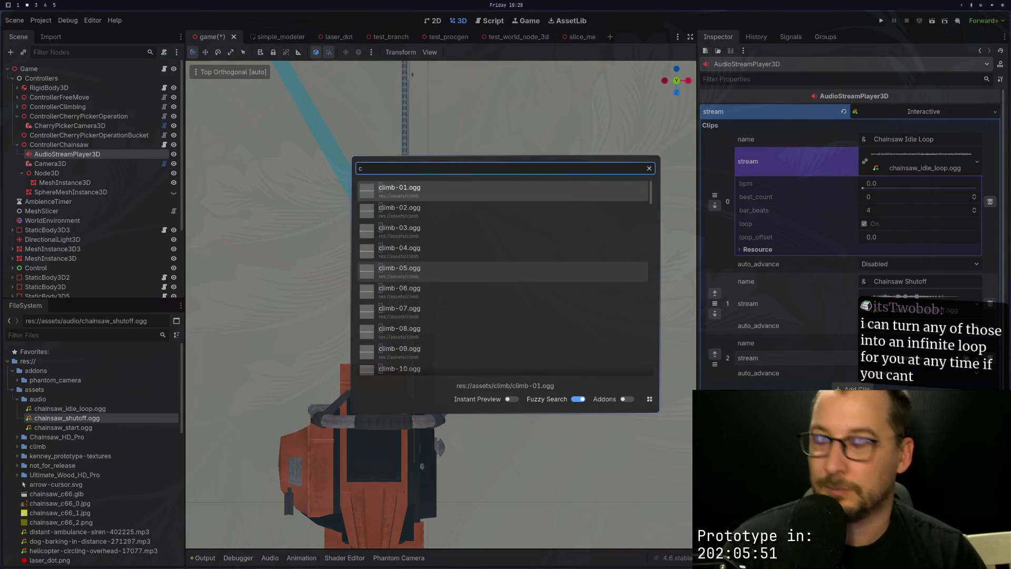
type("hainsaw_st")
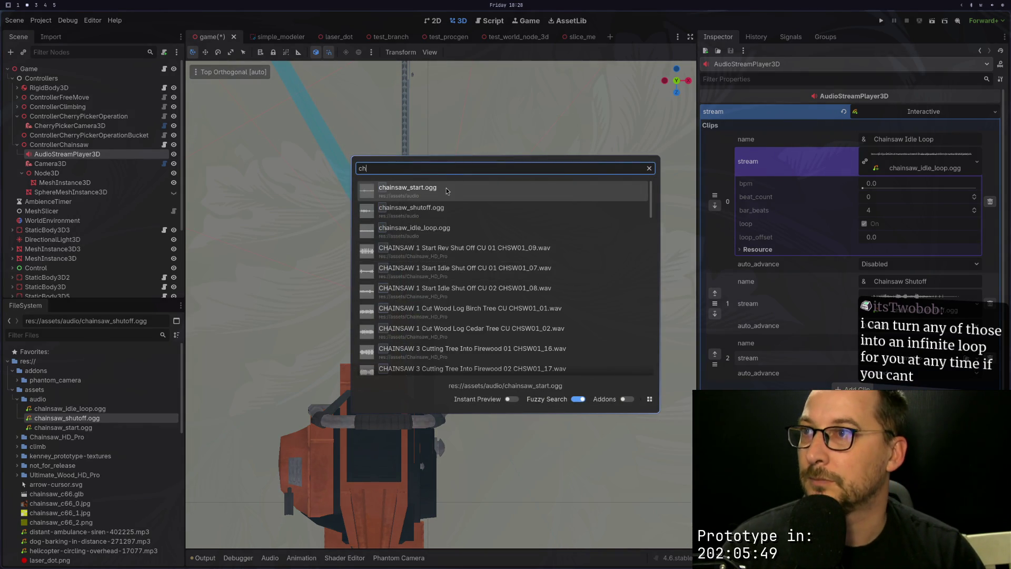
key("Return")
- Move the Chainsaw Start clip up to slot 0, ahead of Chainsaw Idle Loop
left_click(714, 362)
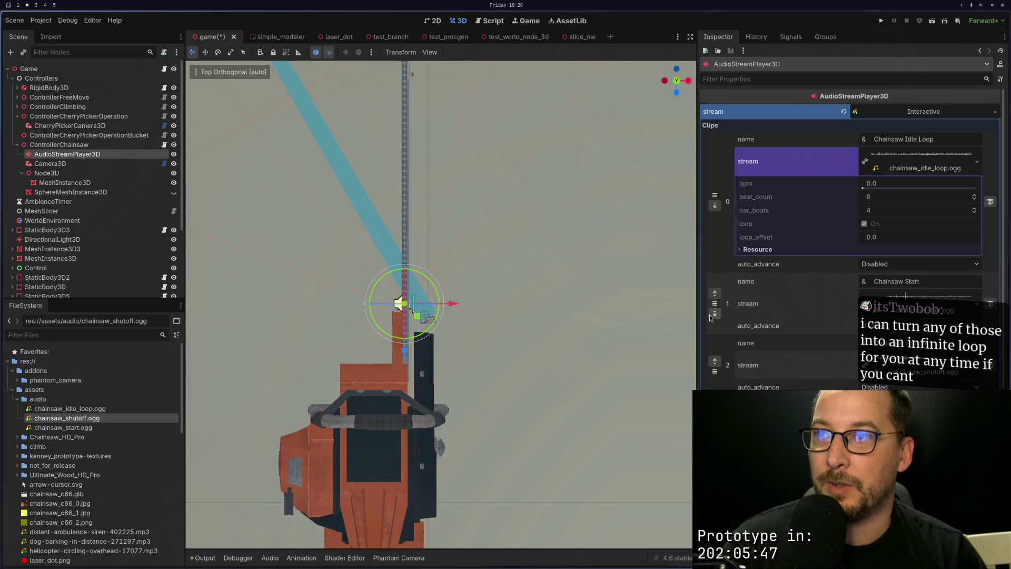
left_click(714, 294)
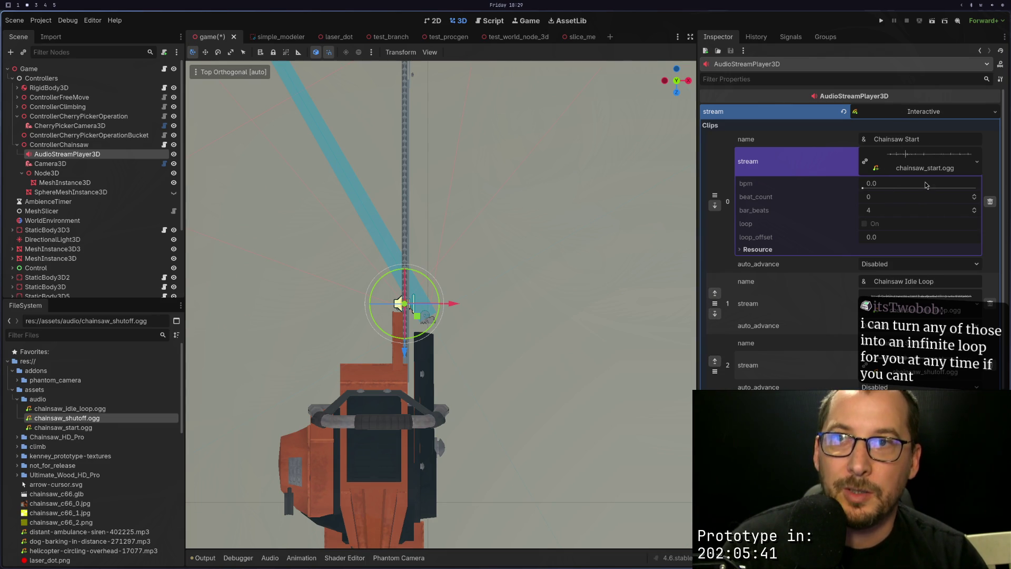
key("super+1")
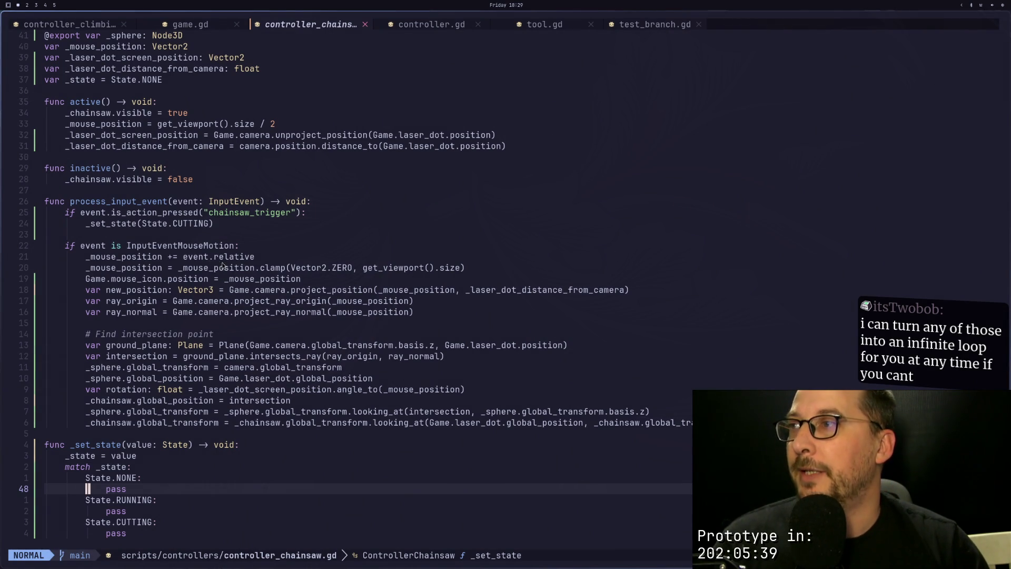
key("super+2")
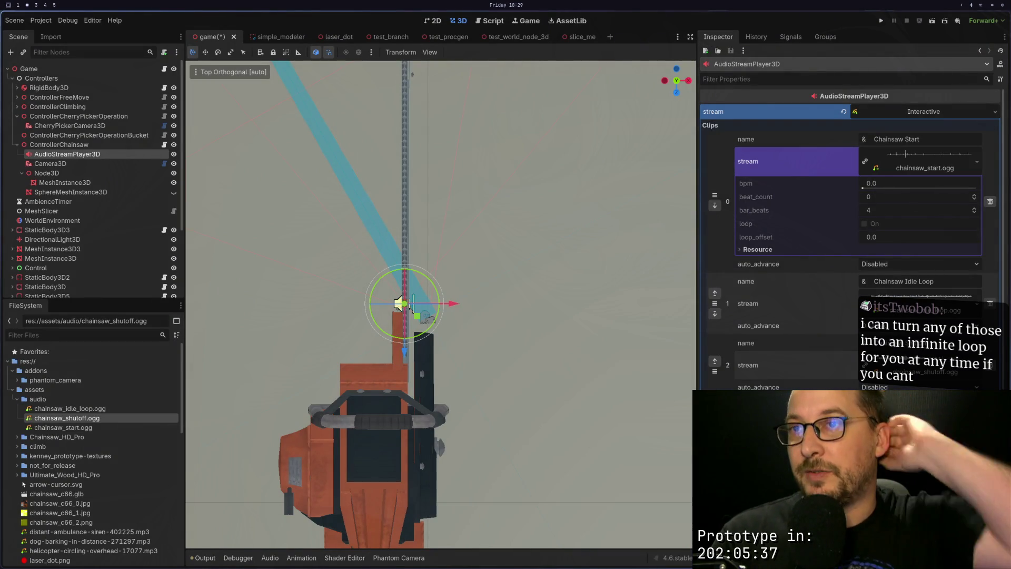
- Enable auto-advance on the Chainsaw Start clip so it leads into Chainsaw Idle Loop
left_click(906, 264)
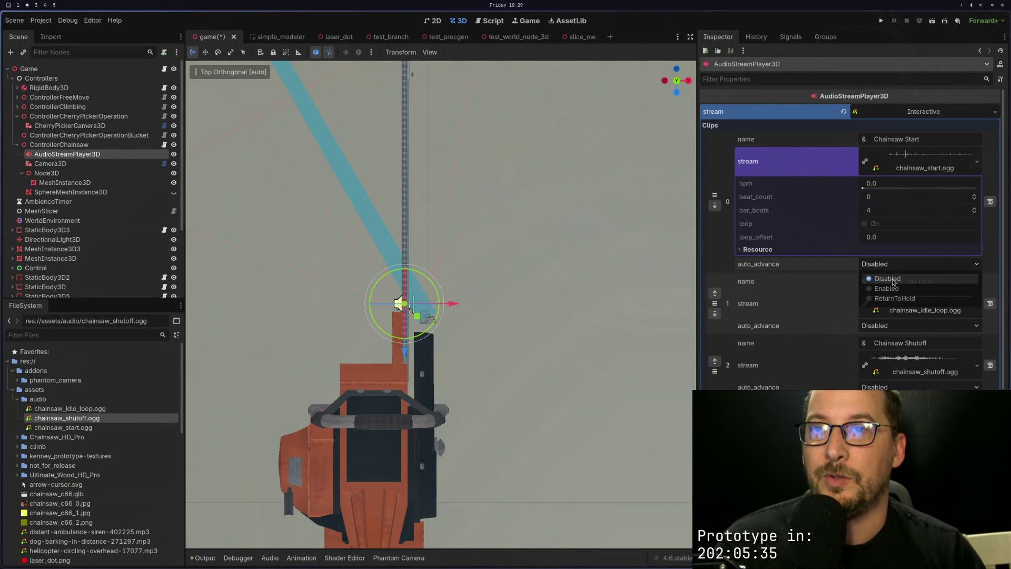
left_click(889, 290)
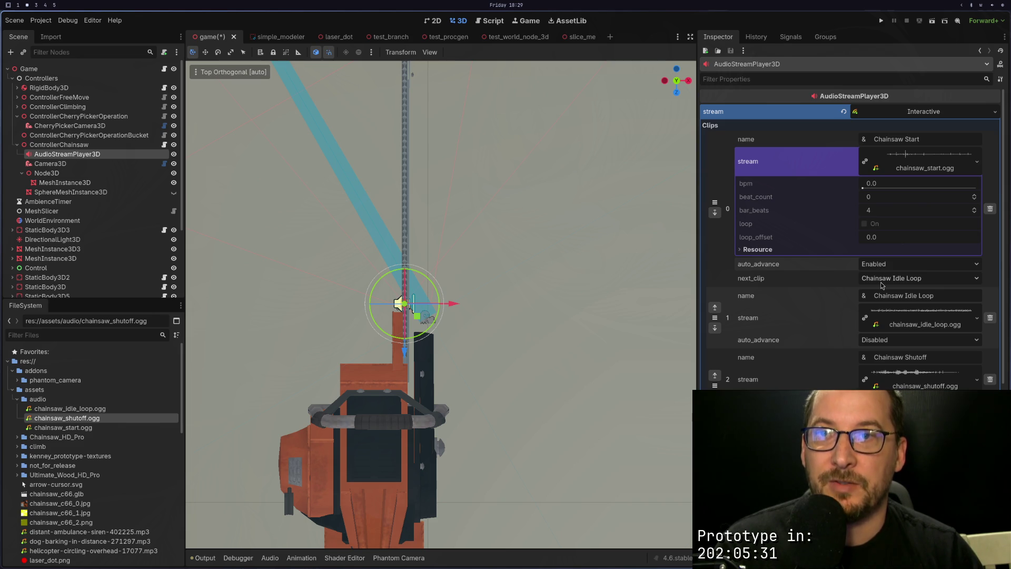
left_click(881, 340)
left_click(831, 324)
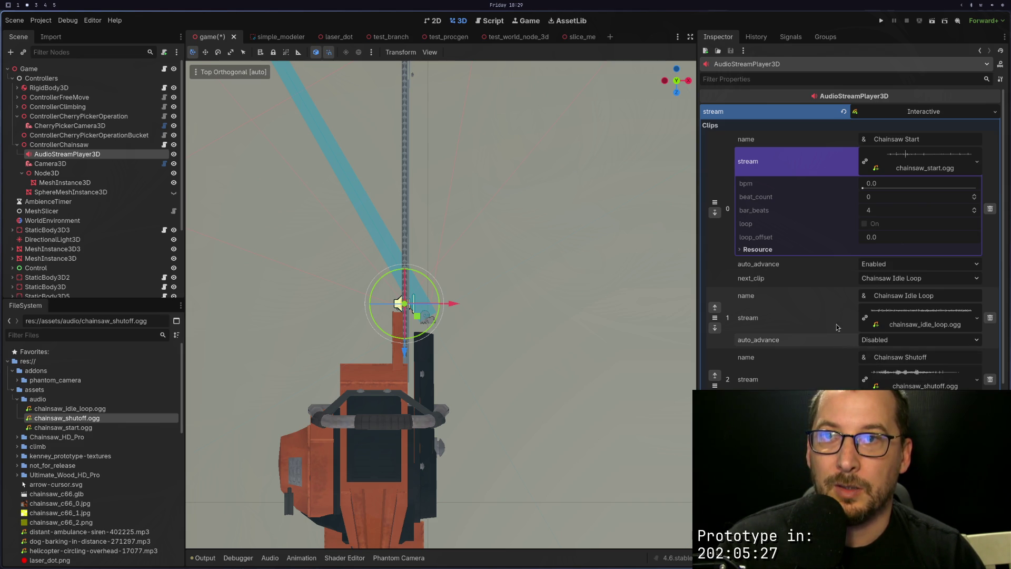
- Try ReturnToHold for the Idle Loop clip's auto-advance, then reset it to Disabled
left_click(876, 331)
left_click(876, 332)
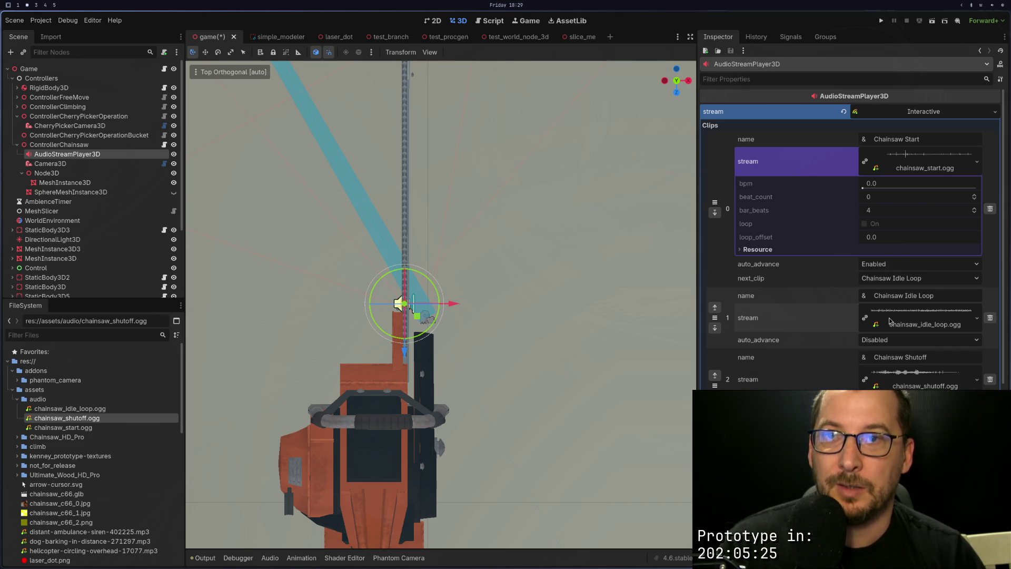
left_click(872, 342)
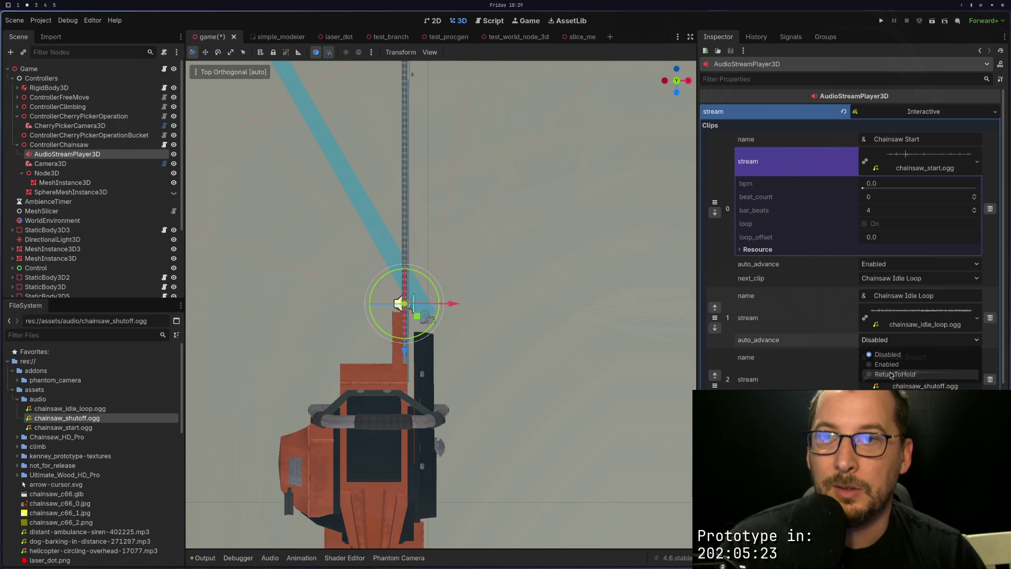
left_click(891, 374)
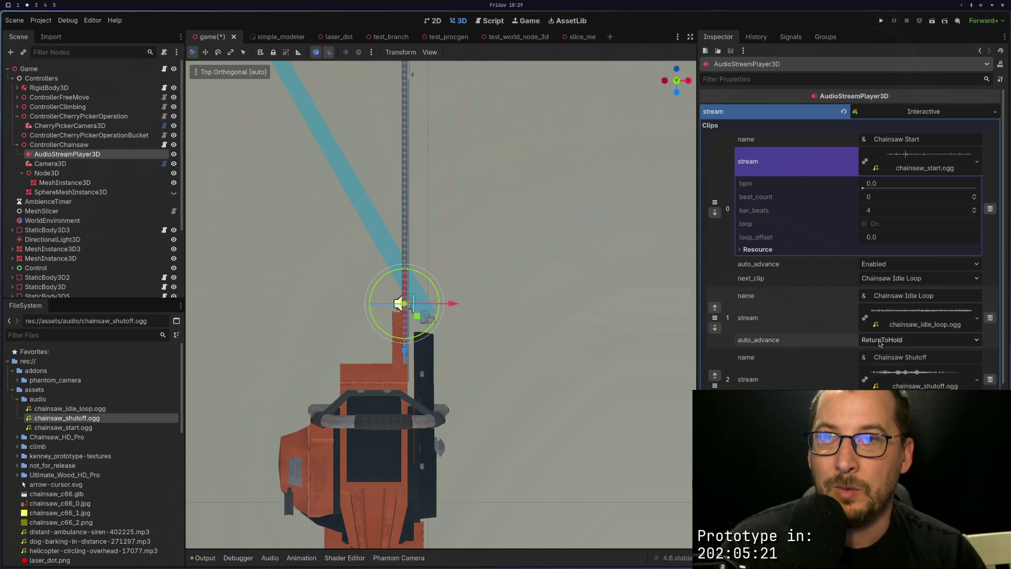
left_click(878, 341)
left_click(877, 352)
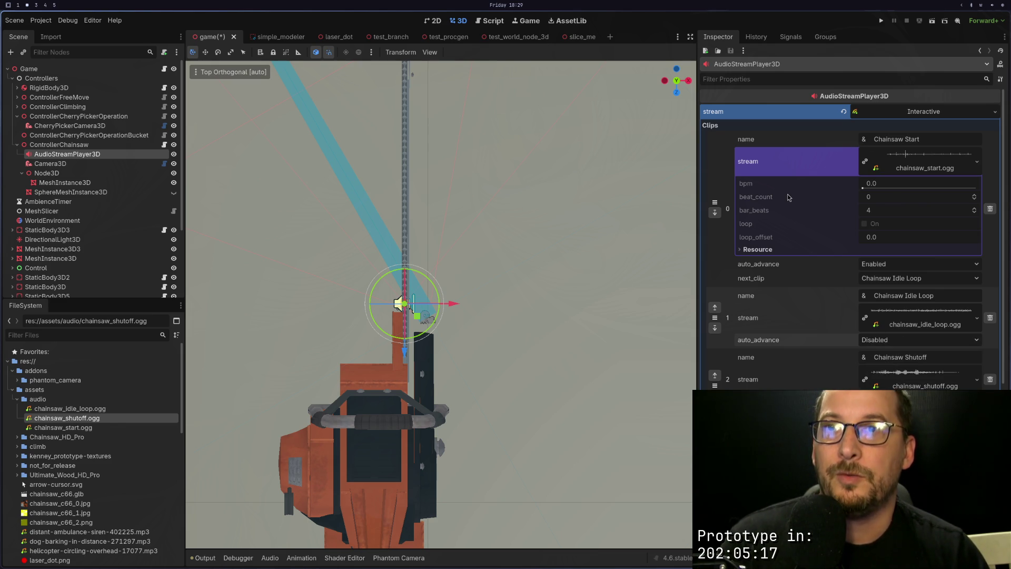
- Switch to the notes workspace, launching and then closing a stray Chromium window
key("super+1")
key("super+2")
key("super+3")
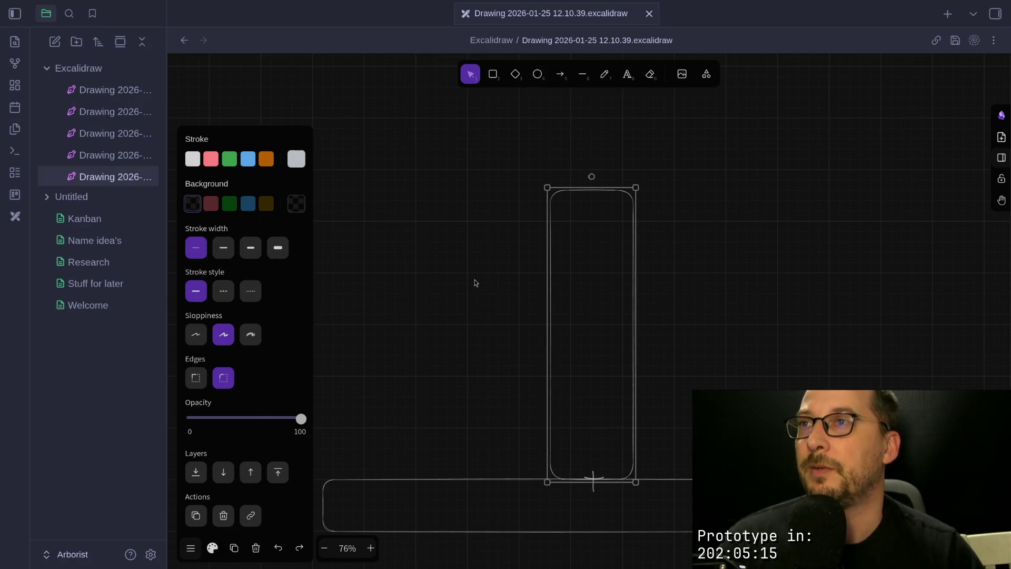
key("super+d")
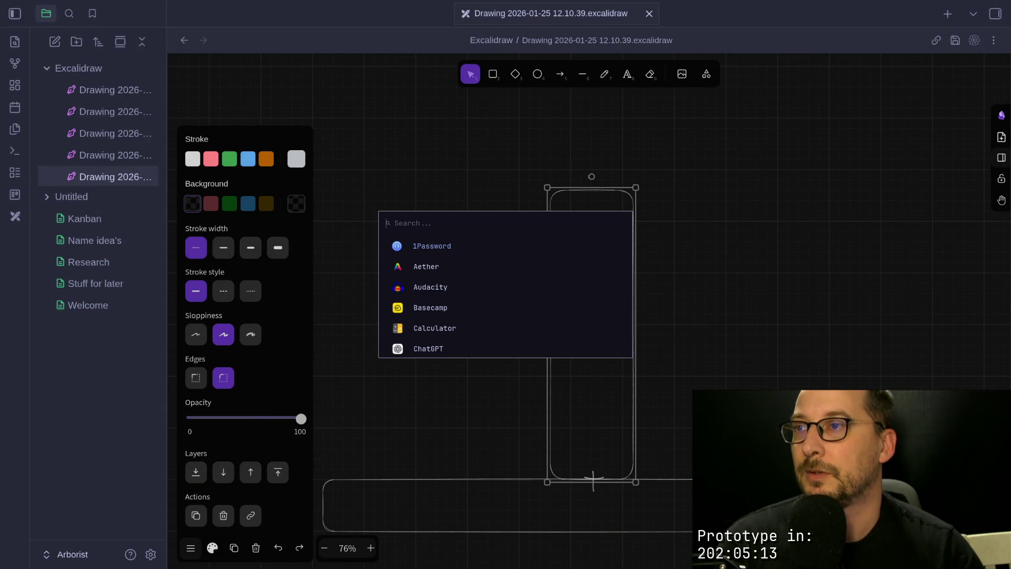
type("chr")
key("Return")
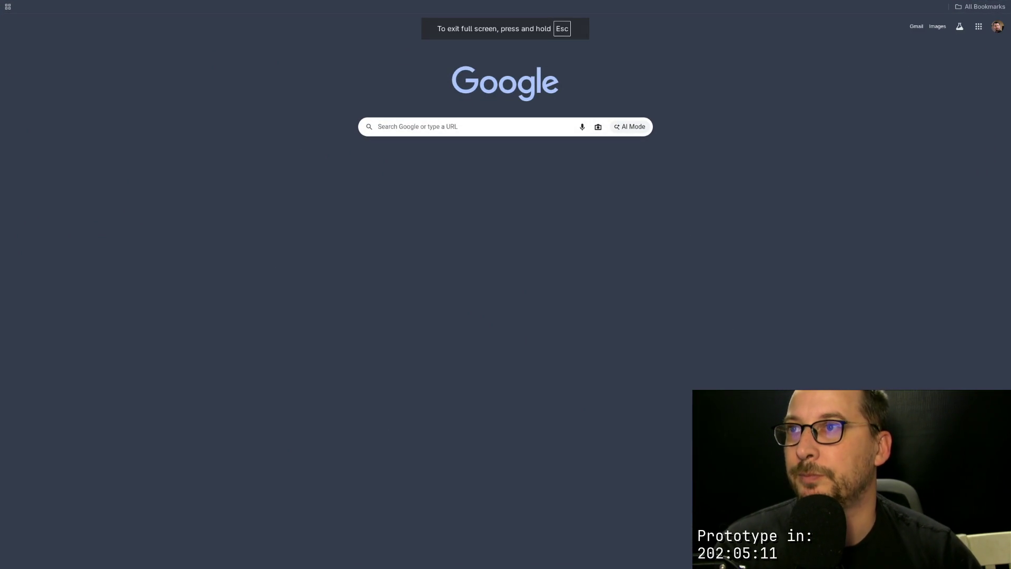
key("super+shift+q")
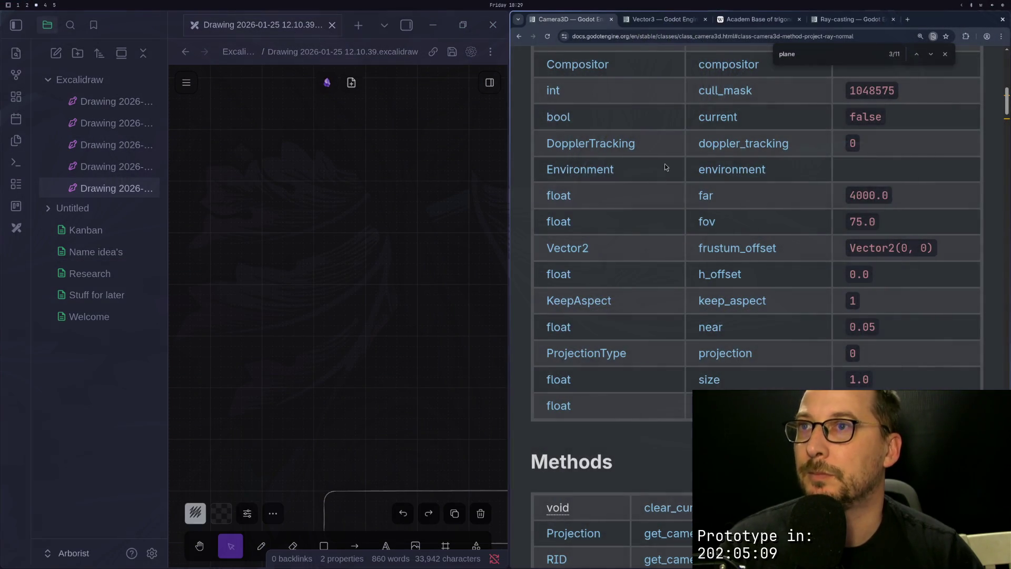
- Search the Godot docs for 'interactive' from the Vector3 page's navigation sidebar
scroll(665, 163, "up", 3)
left_click(677, 20)
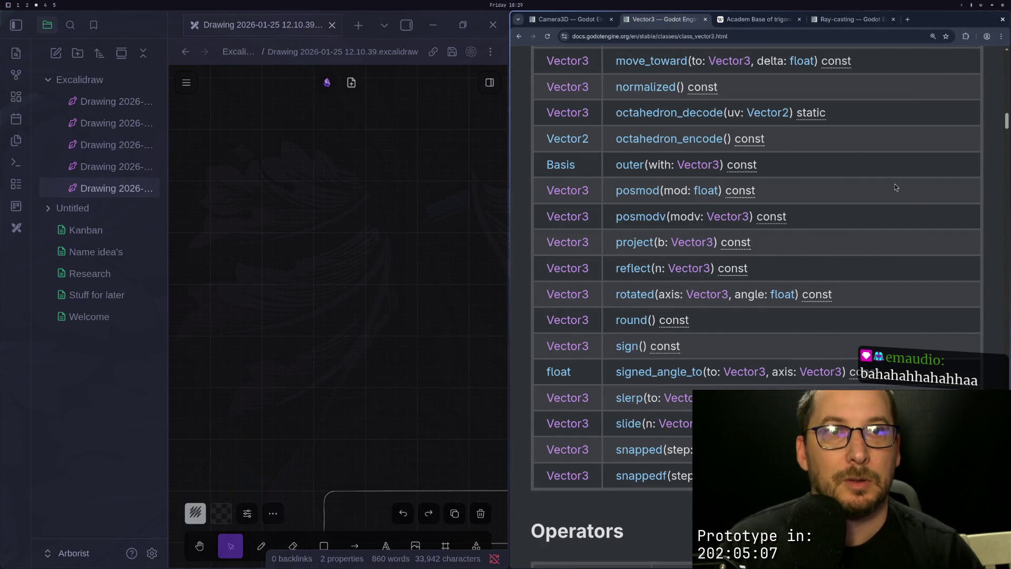
scroll(988, 293, "up", 20)
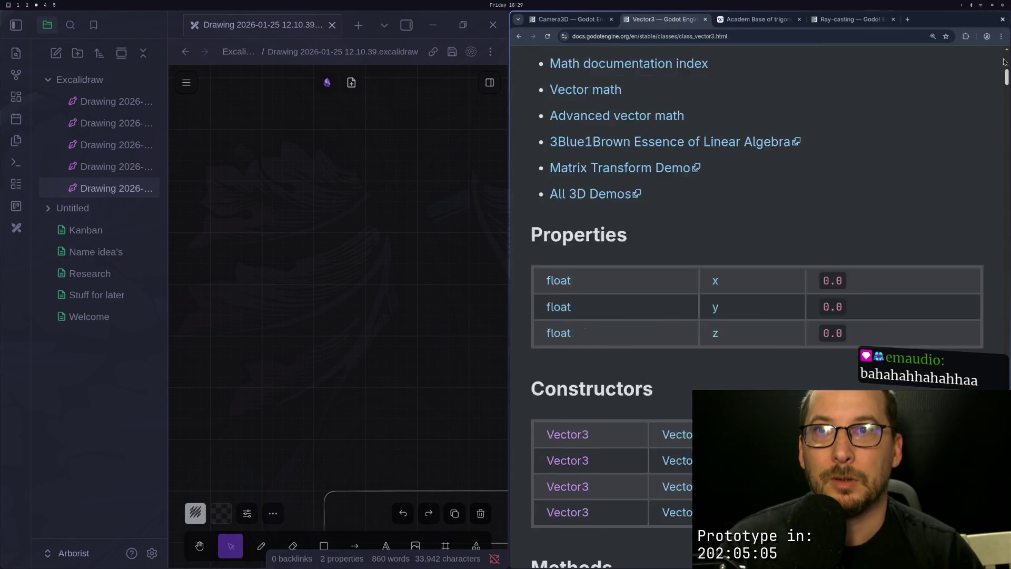
left_click(525, 71)
left_click(557, 141)
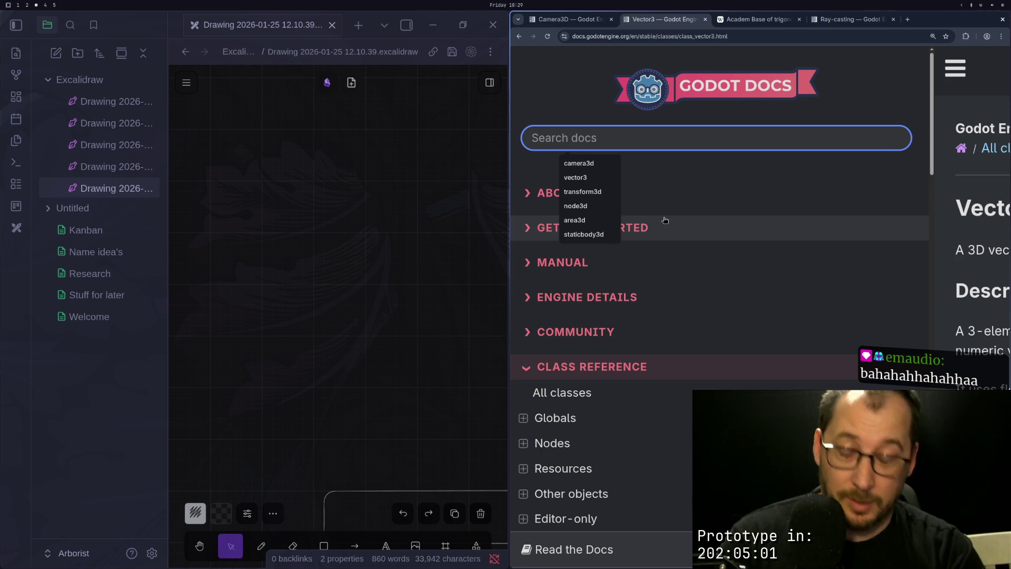
type("inter")
key("BackSpace")
type("ctive")
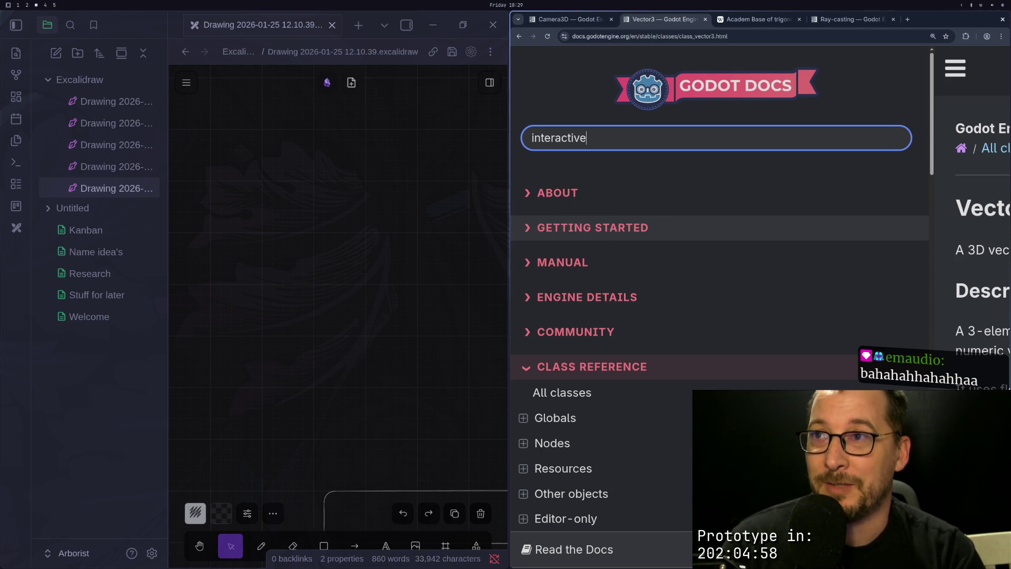
key("Return")
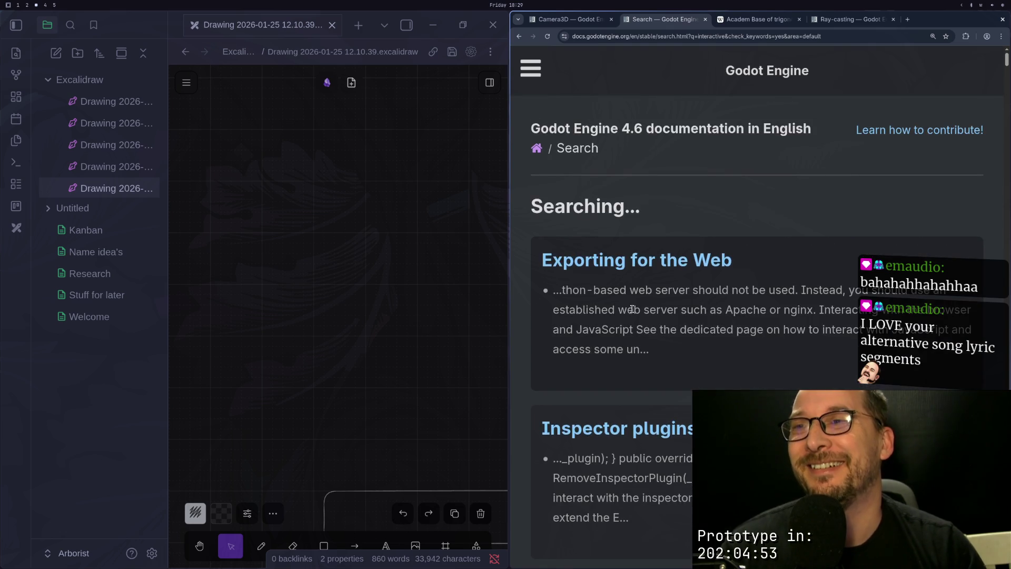
- Cycle workspaces over to Audacity and the chainsaw recordings folder
key("super+1")
key("super+2")
key("super+3")
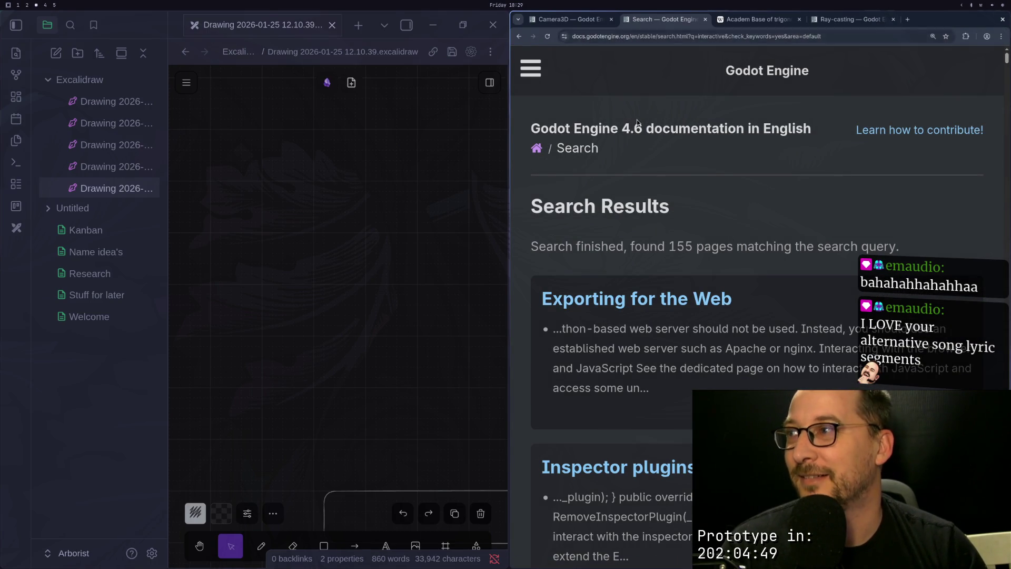
key("super+1")
key("super+2")
key("super+5")
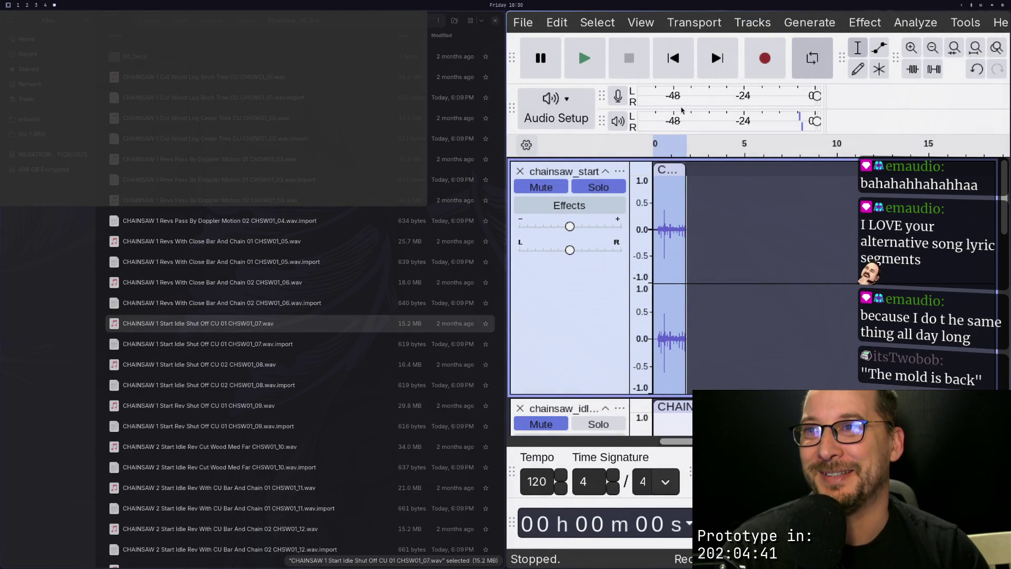
- Flip between the docs, Audacity and Godot workspaces, ending on the 'interactive' search results
key("super+3")
key("super+5")
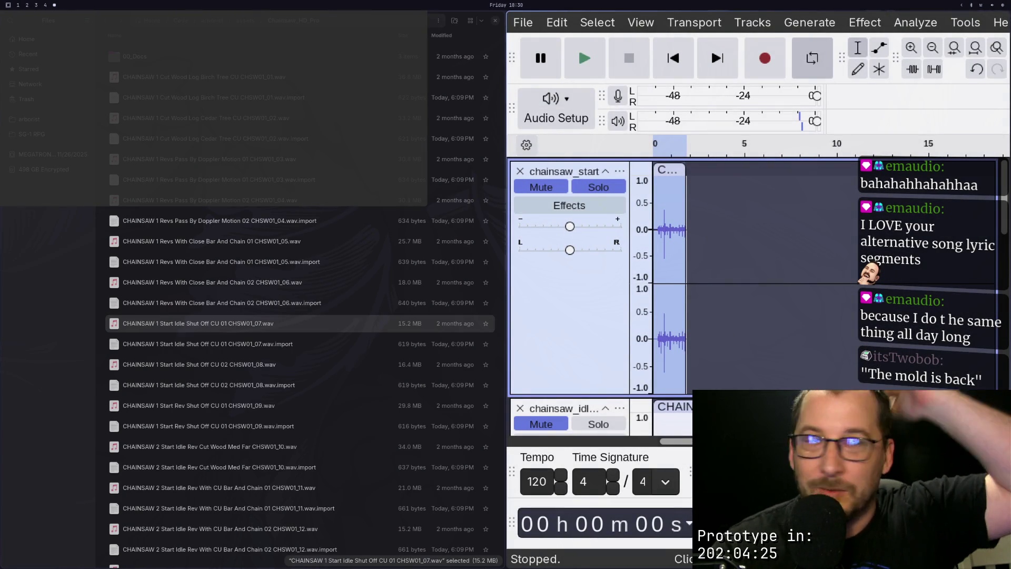
key("super+3")
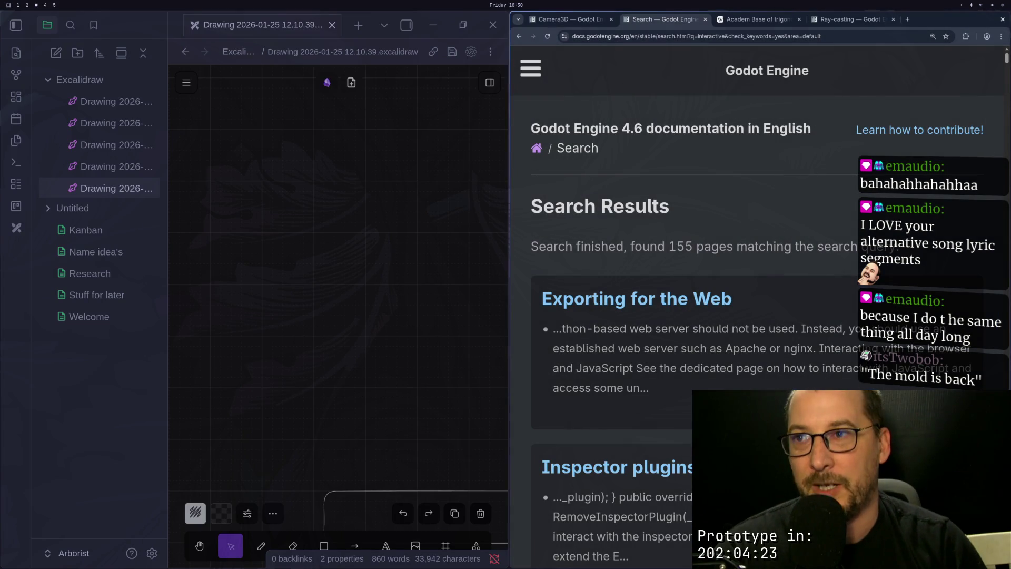
key("super+5")
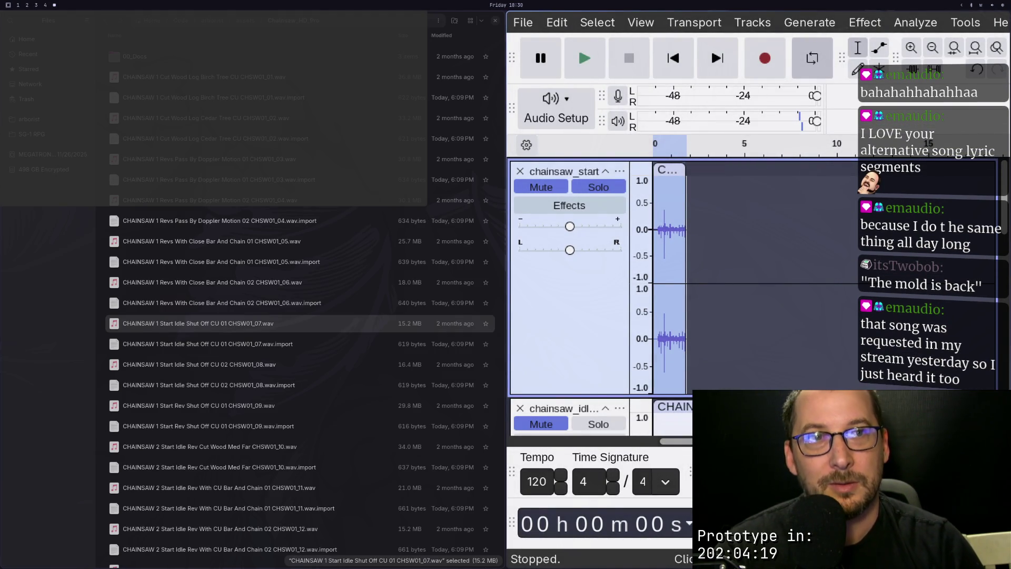
key("super+3")
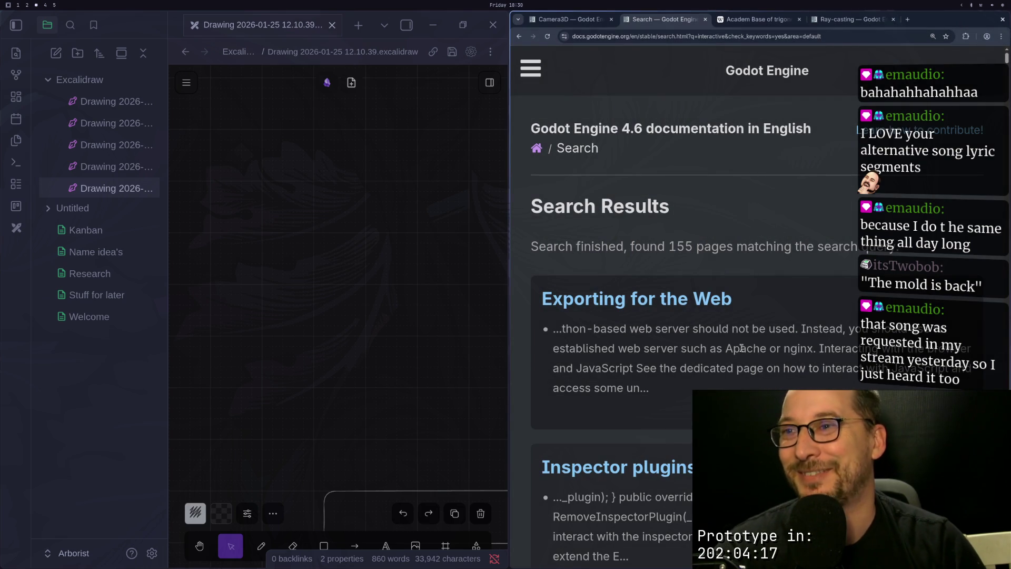
key("super+5")
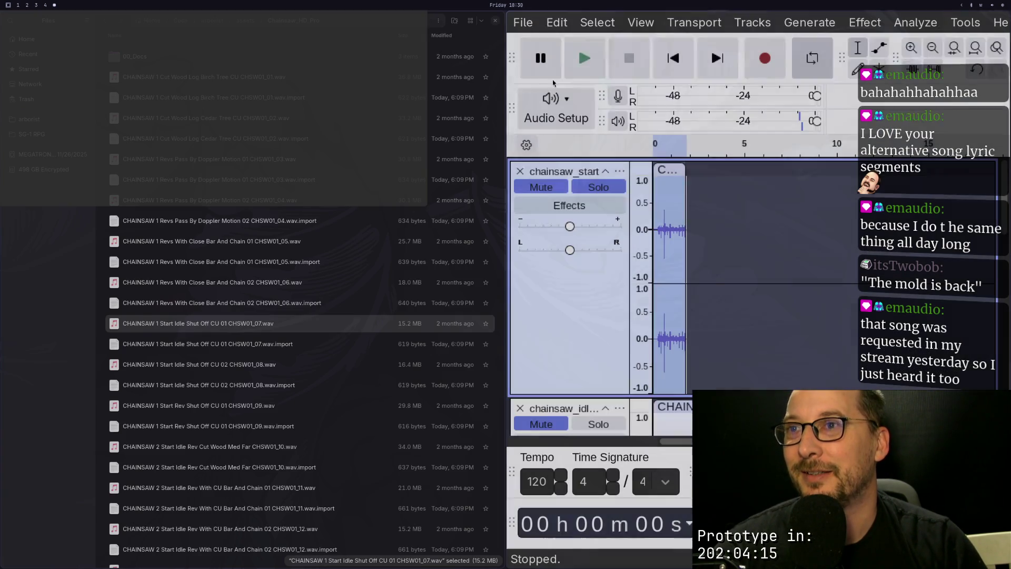
key("super+2")
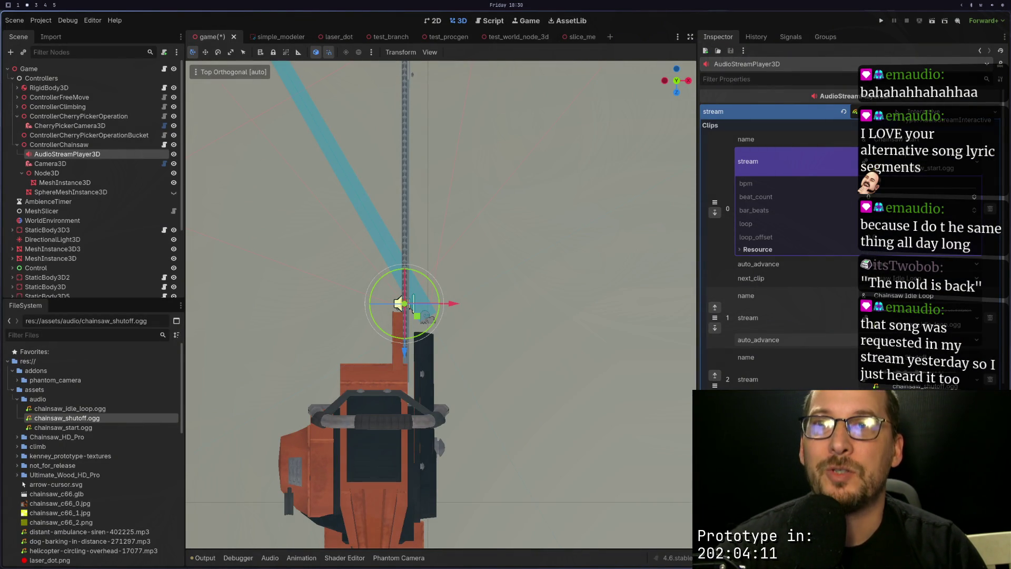
key("super+3")
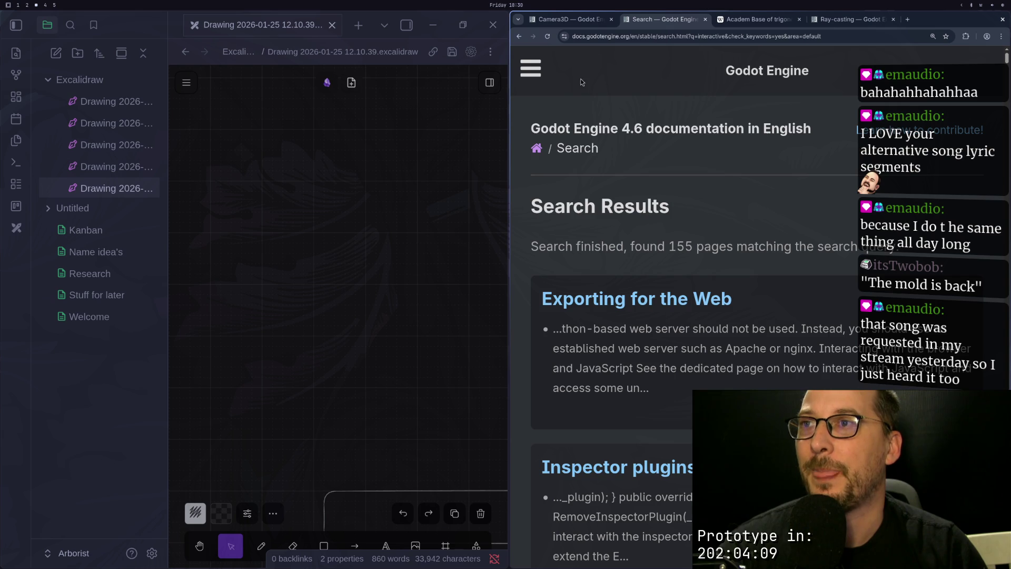
- Search the Godot Docs for 'audiostreaminteractive' and open the AudioStreamInteractive class reference result
left_click(530, 68)
left_click(607, 138)
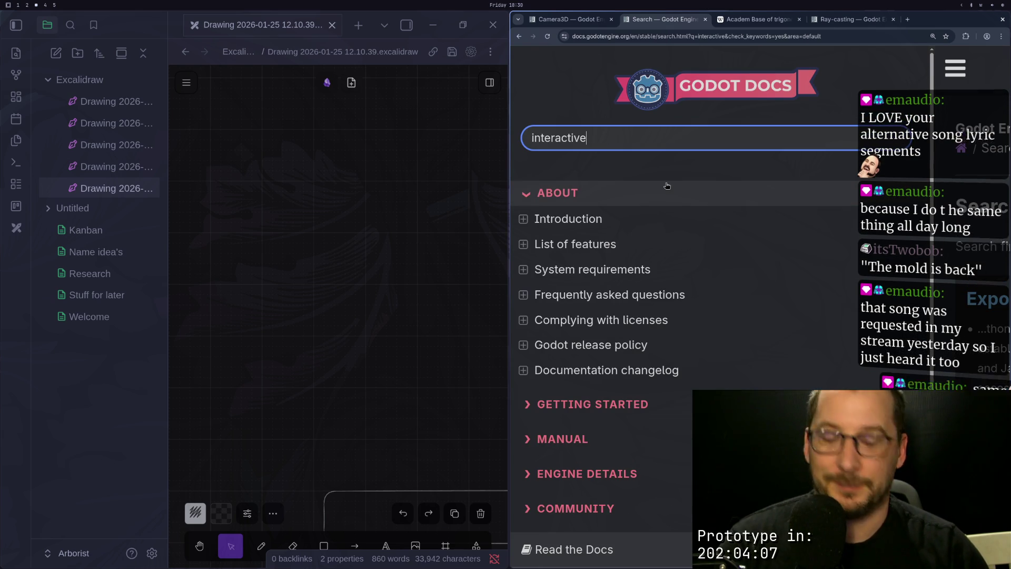
type("audios")
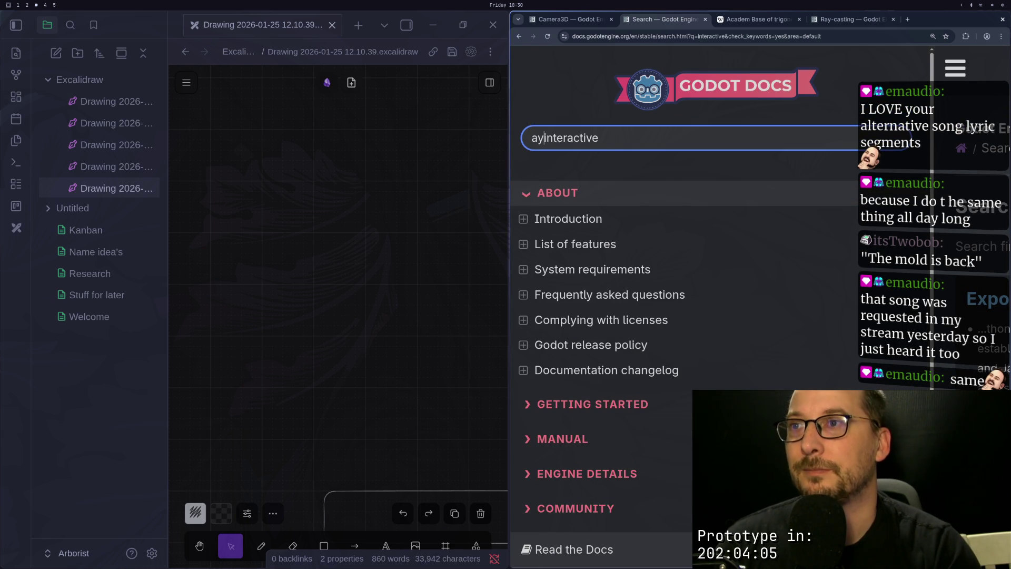
type("tream")
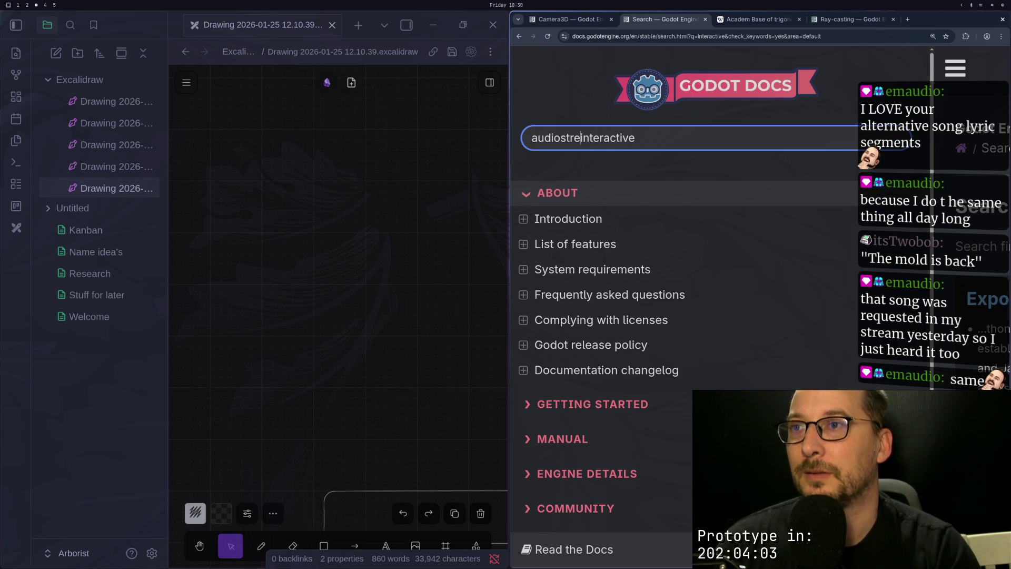
key("Return")
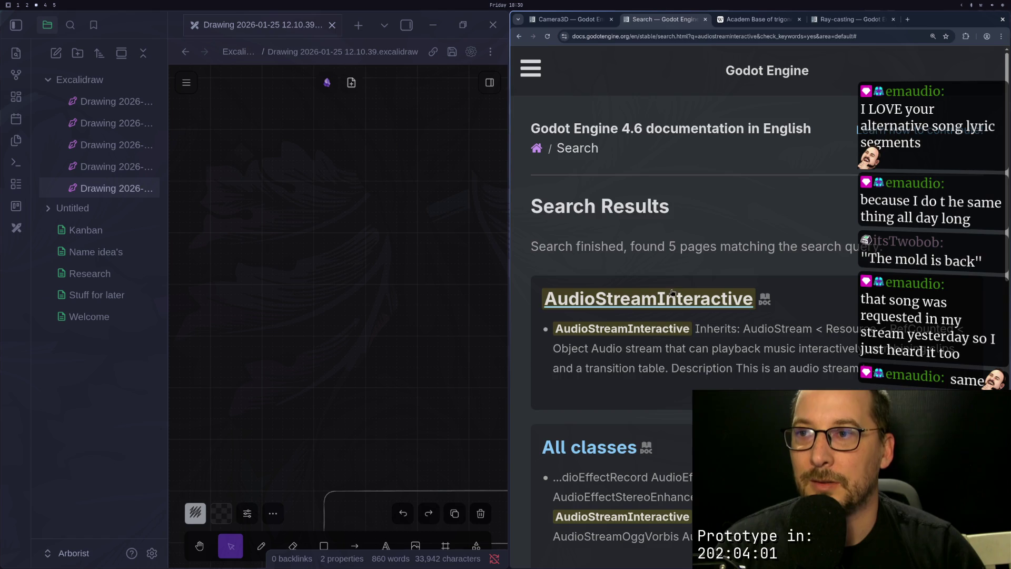
left_click(684, 299)
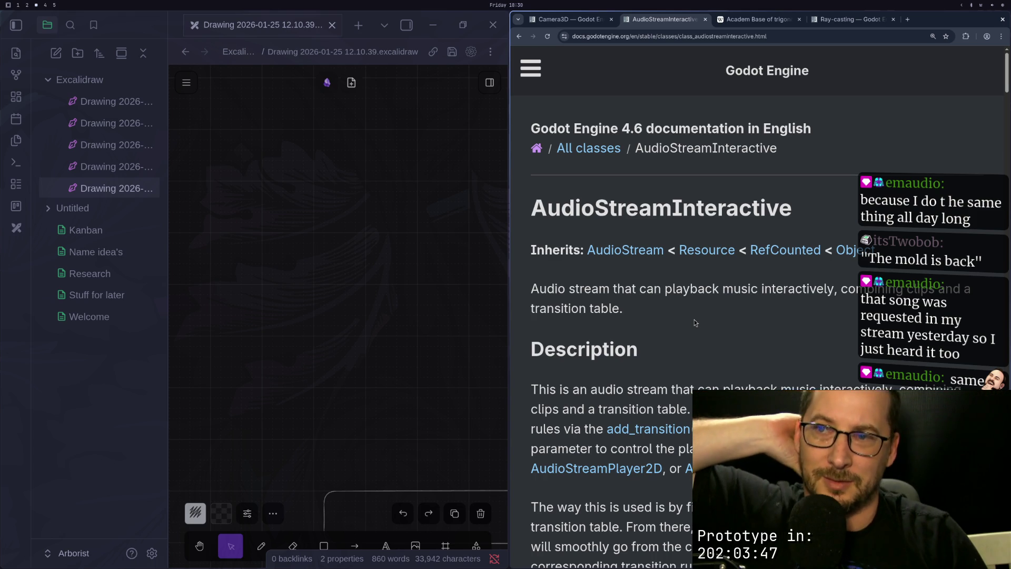
scroll(694, 319, "down", 2)
scroll(643, 272, "down", 4)
scroll(643, 271, "down", 9)
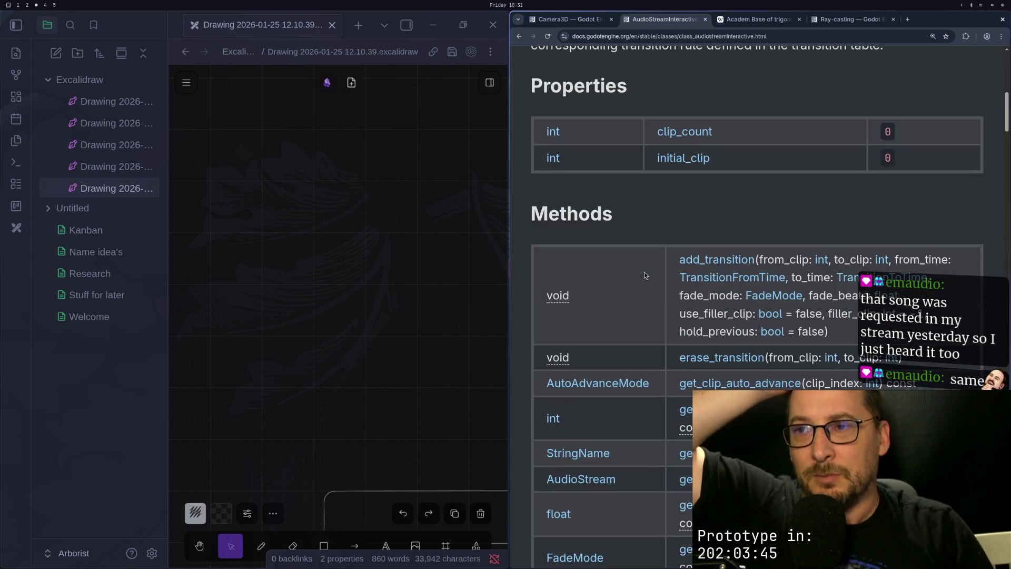
scroll(644, 271, "down", 2)
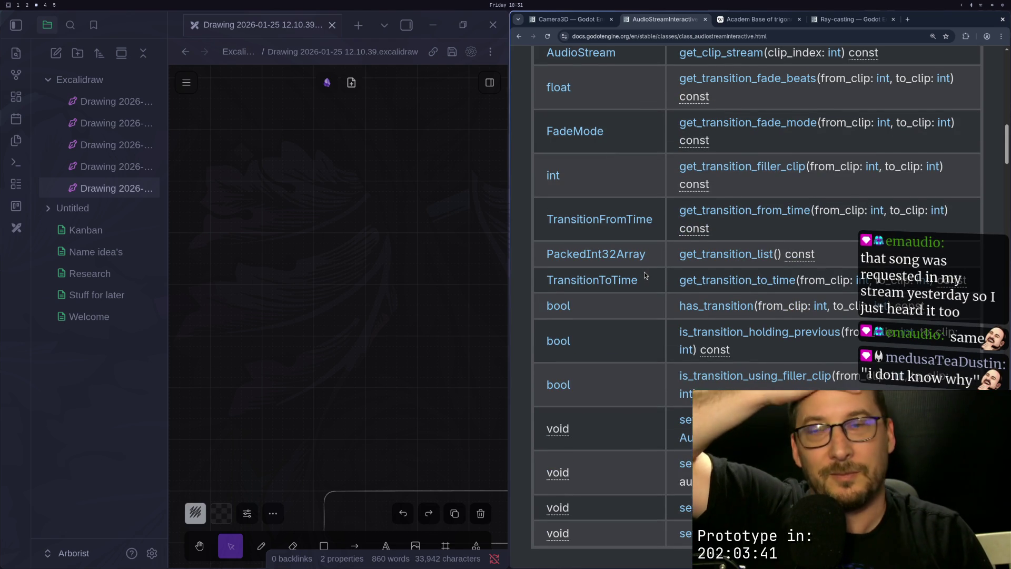
scroll(644, 272, "up", 9)
scroll(643, 271, "down", 3)
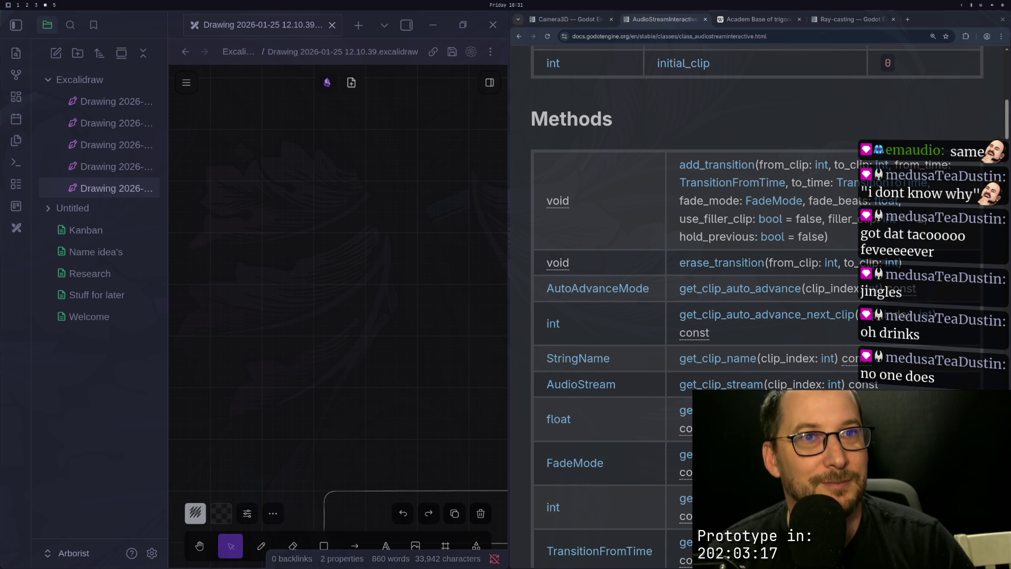
scroll(706, 128, "down", 2)
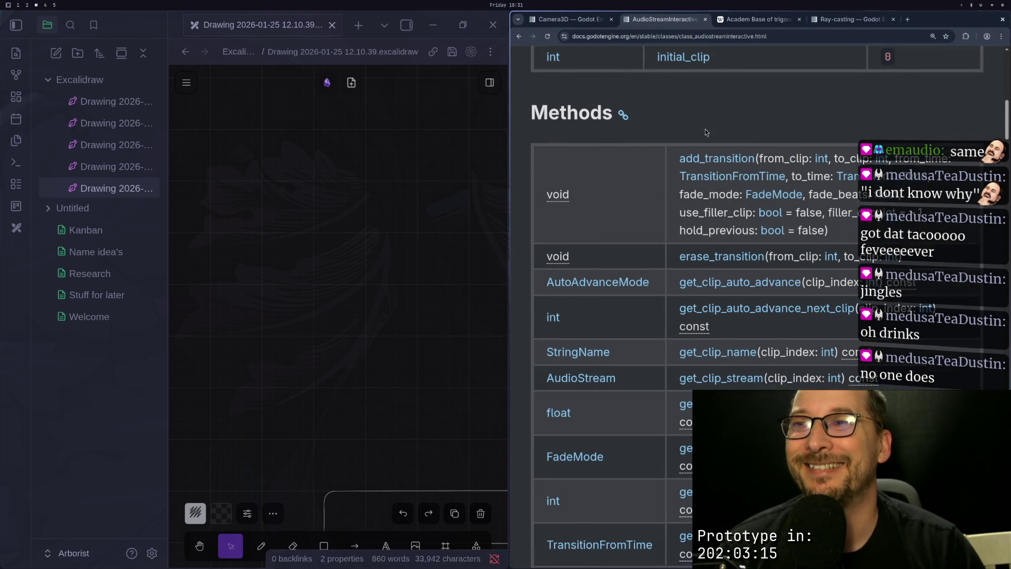
scroll(651, 154, "up", 15)
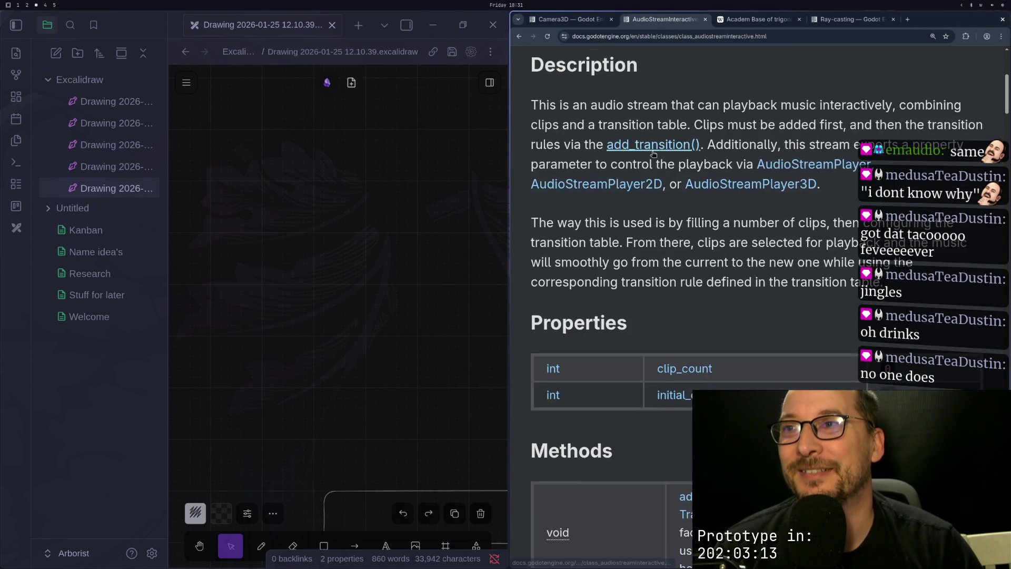
scroll(651, 154, "up", 3)
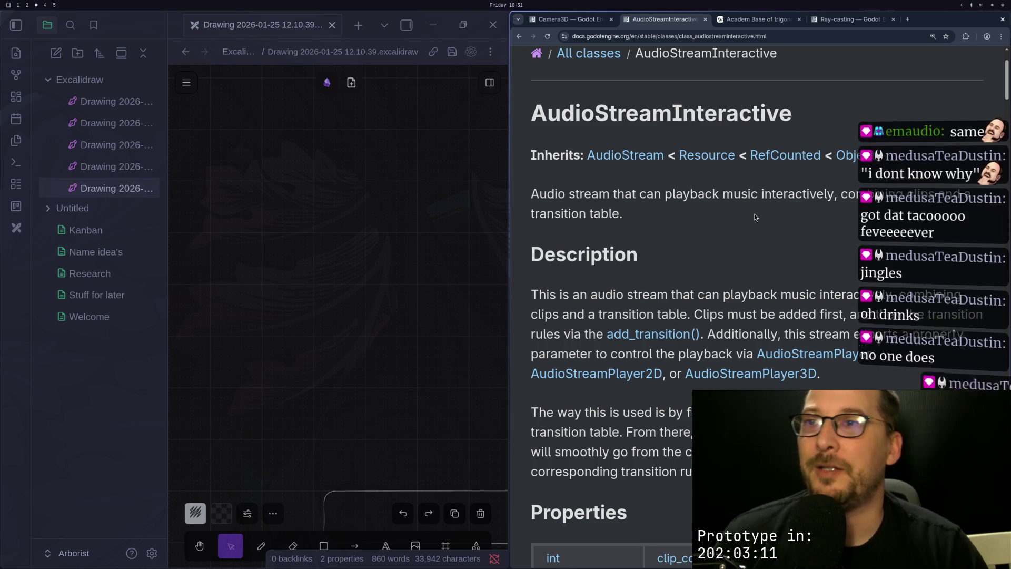